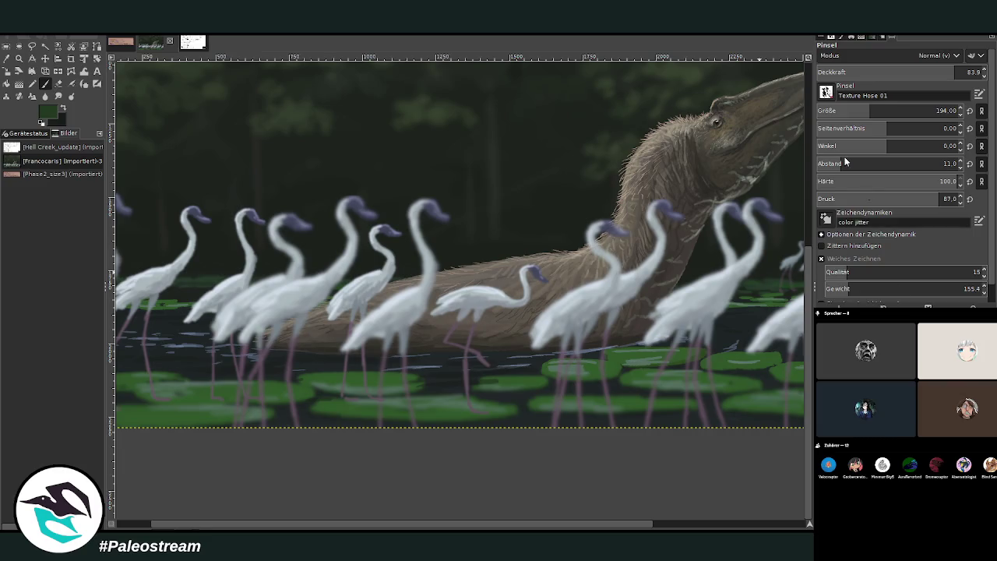
Paint soft dark green over the lily pads with the brush at size 172.
click(856, 113)
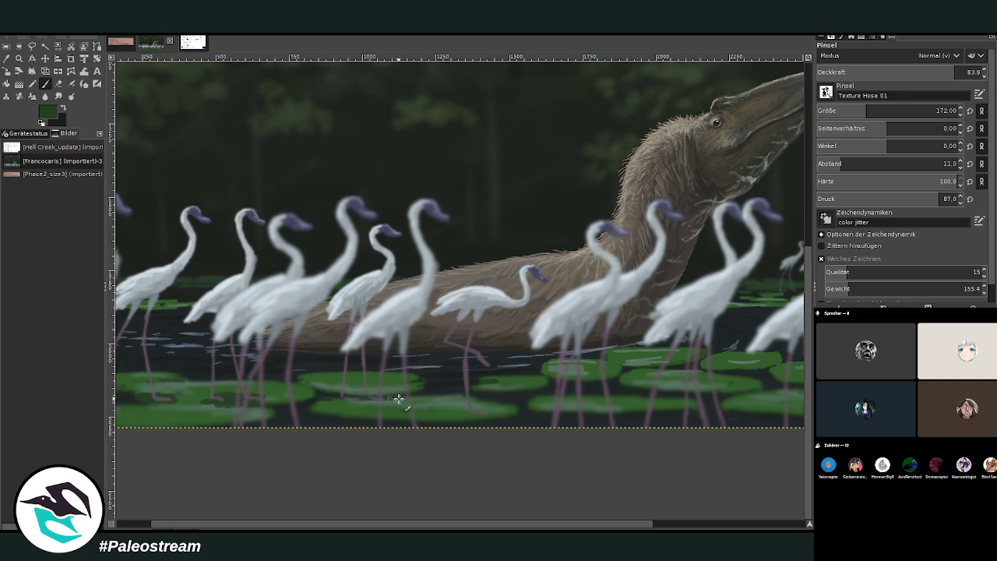
drag(508, 416, 457, 411)
click(894, 72)
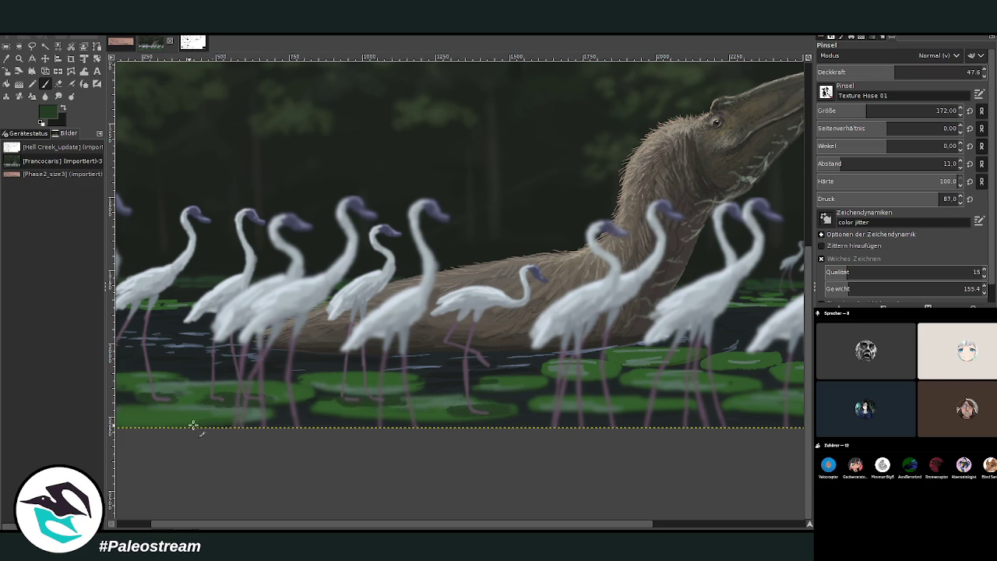
click(667, 526)
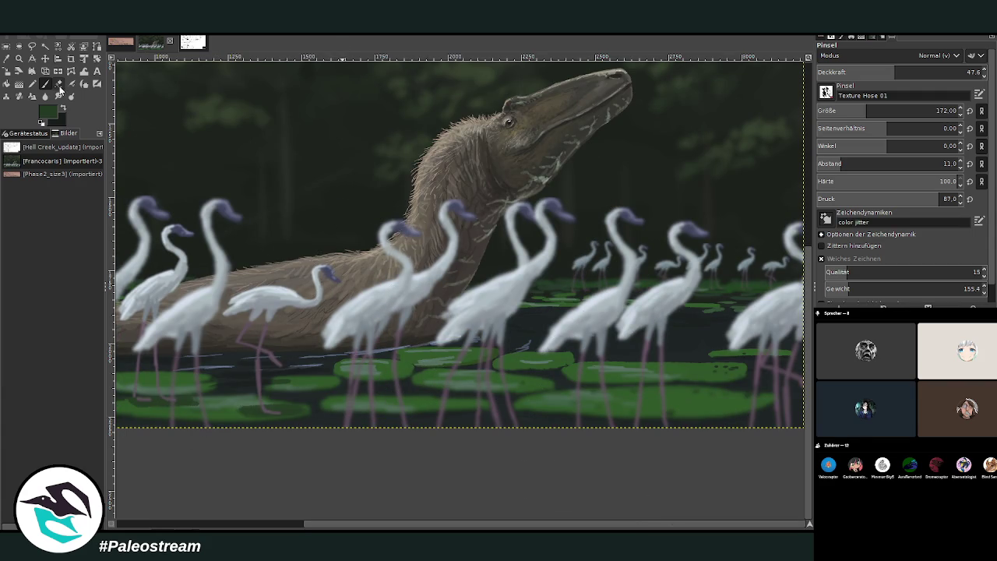
Set the brush opacity to 34.1 and fit the whole painting in the window.
click(57, 83)
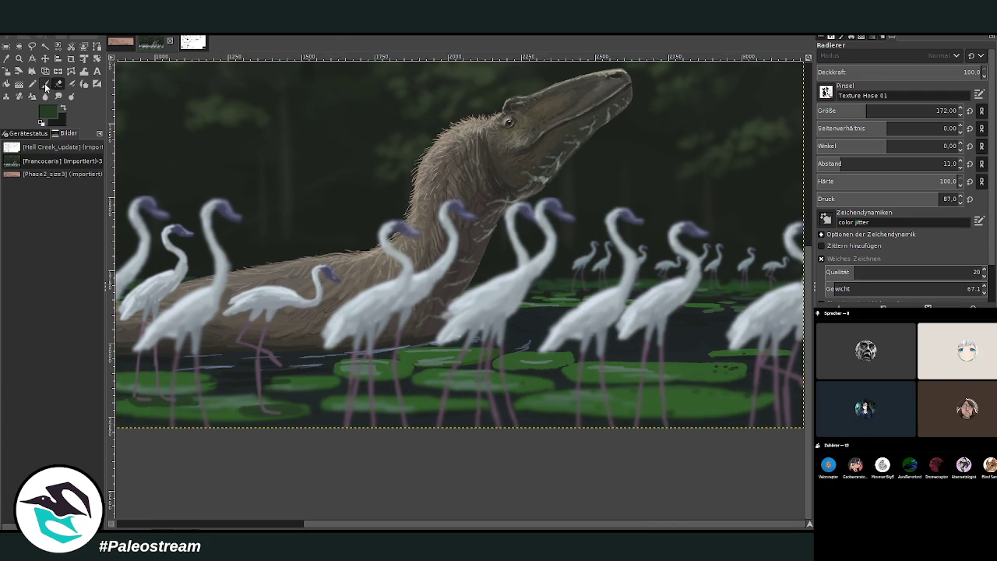
click(45, 83)
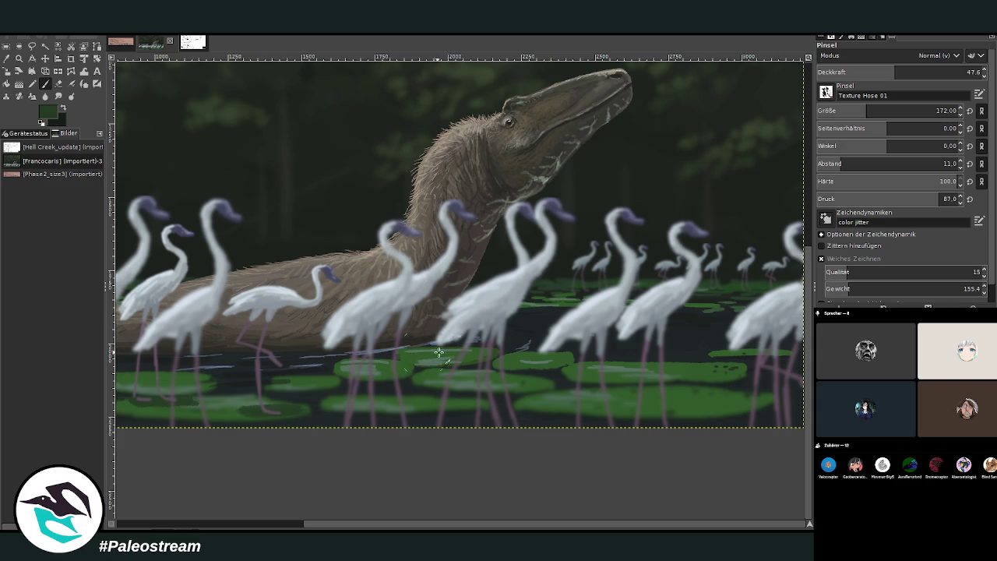
click(966, 72)
text(3)
key(Return)
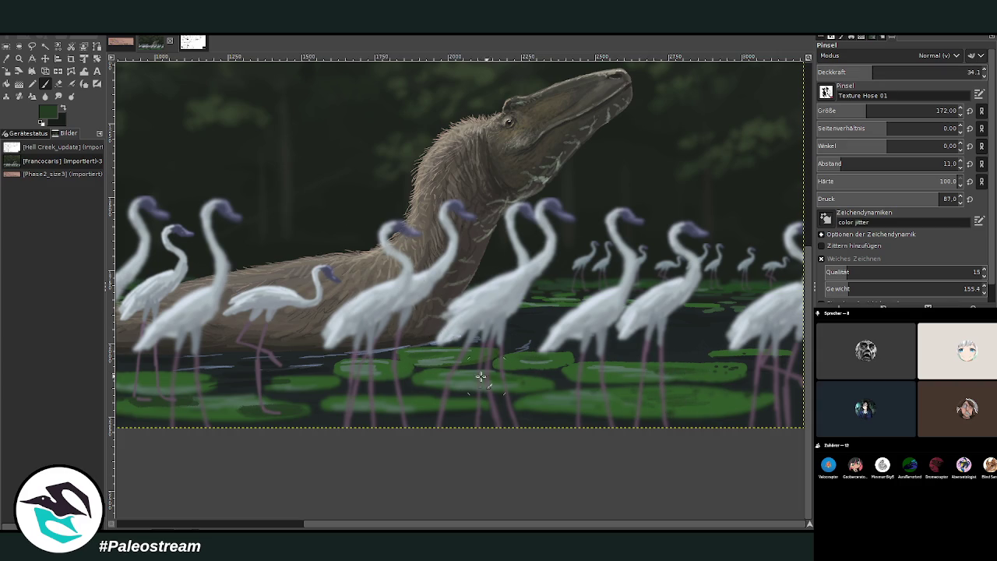
key(ctrl+shift+j)
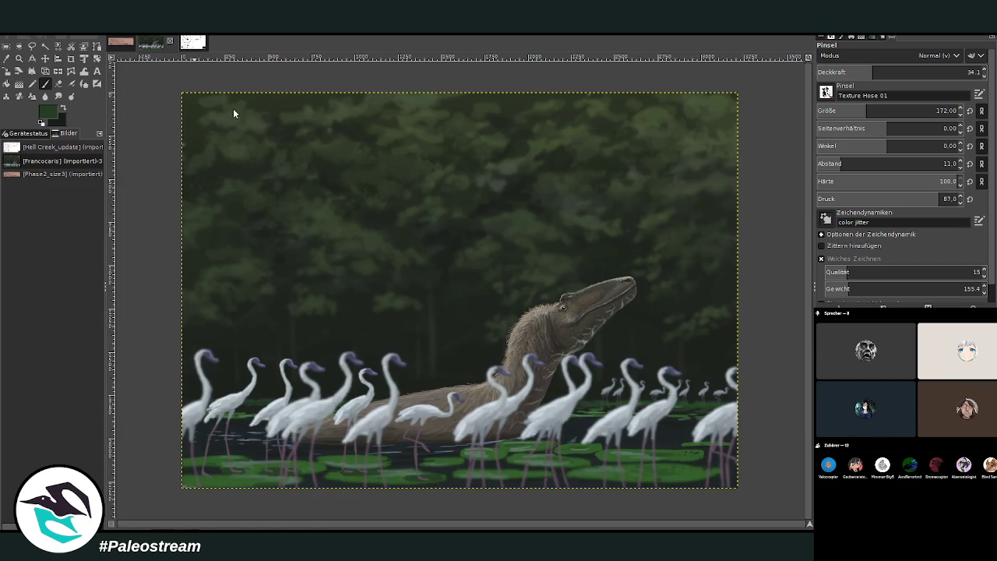
Activate the GEGL Operation tool so its Radius options show in the tool options.
key(ctrl+shift+f)
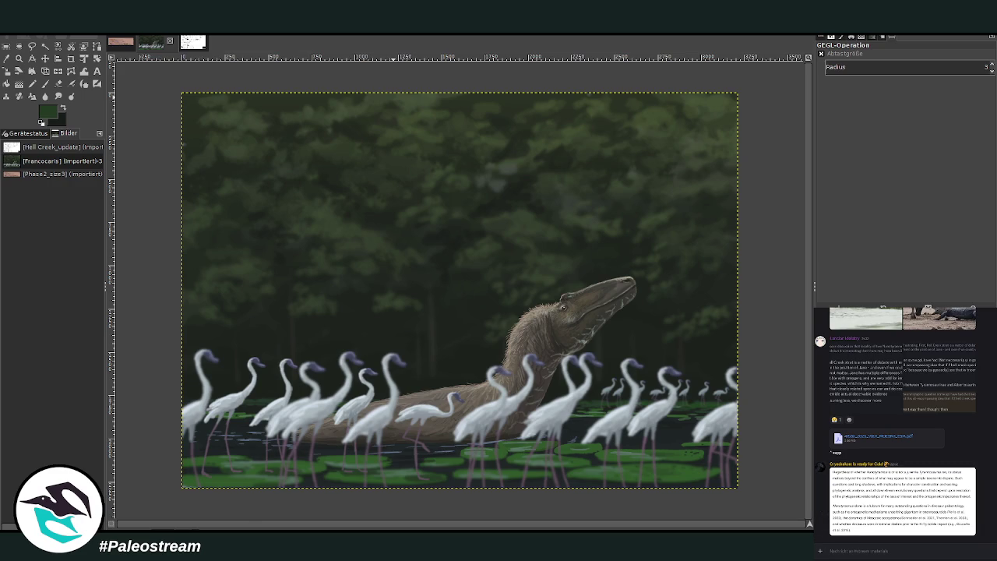
Zoom in on the tyrannosaur and flamingos and sample a lighter colour from the painting.
key(z)
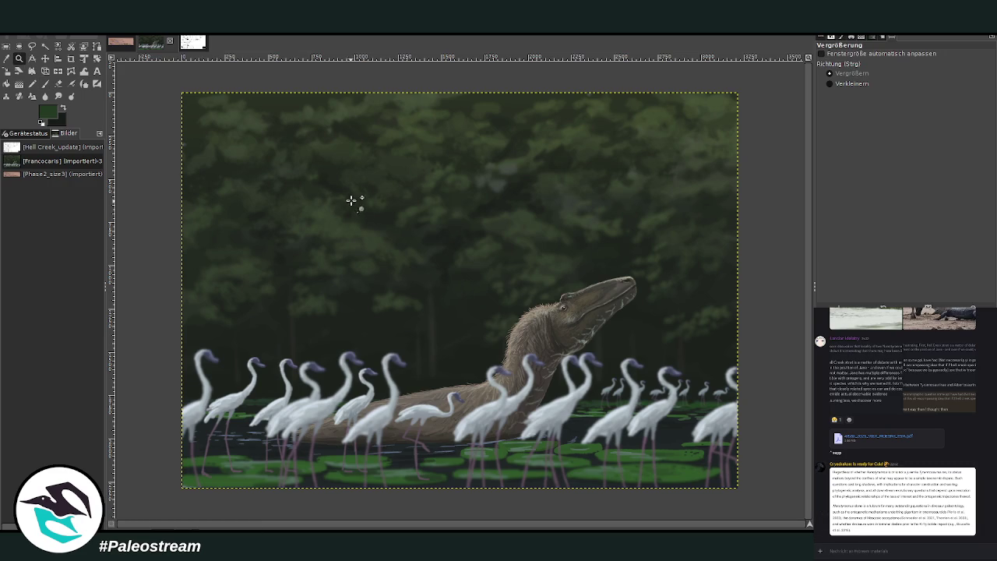
mouse_move(336, 182)
mouse_down()
mouse_move(566, 388)
mouse_move(627, 480)
mouse_up()
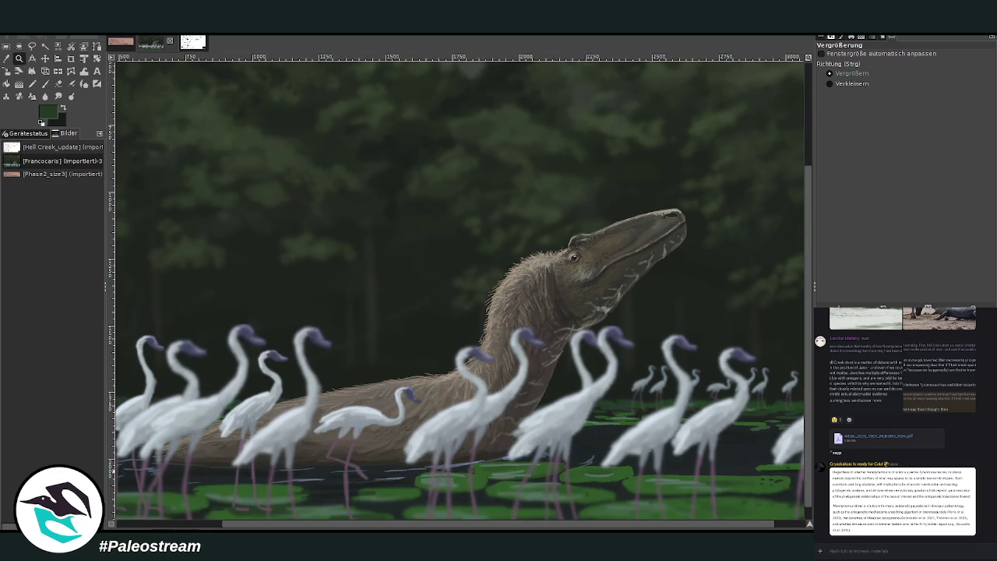
click(44, 84)
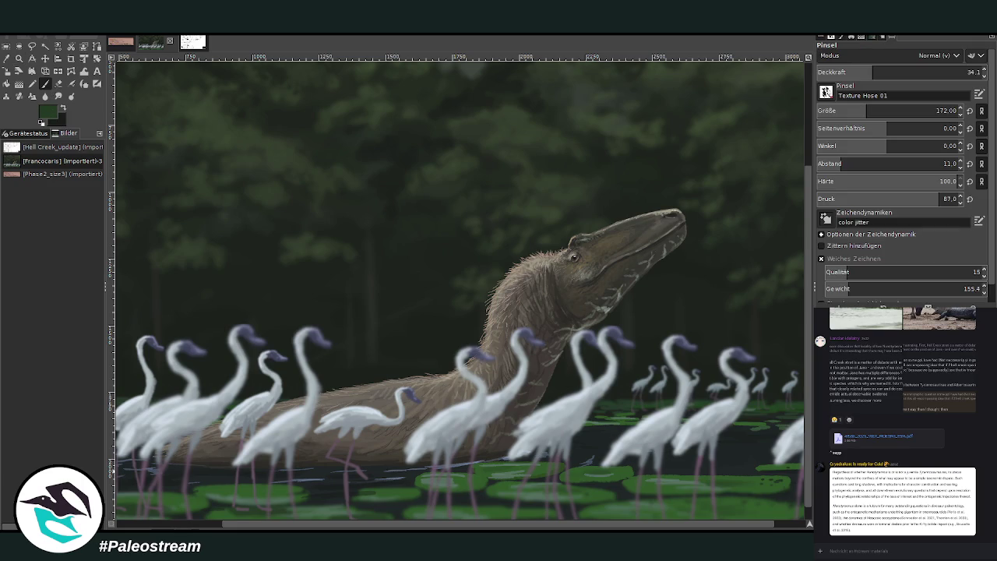
ctrl+click(797, 330)
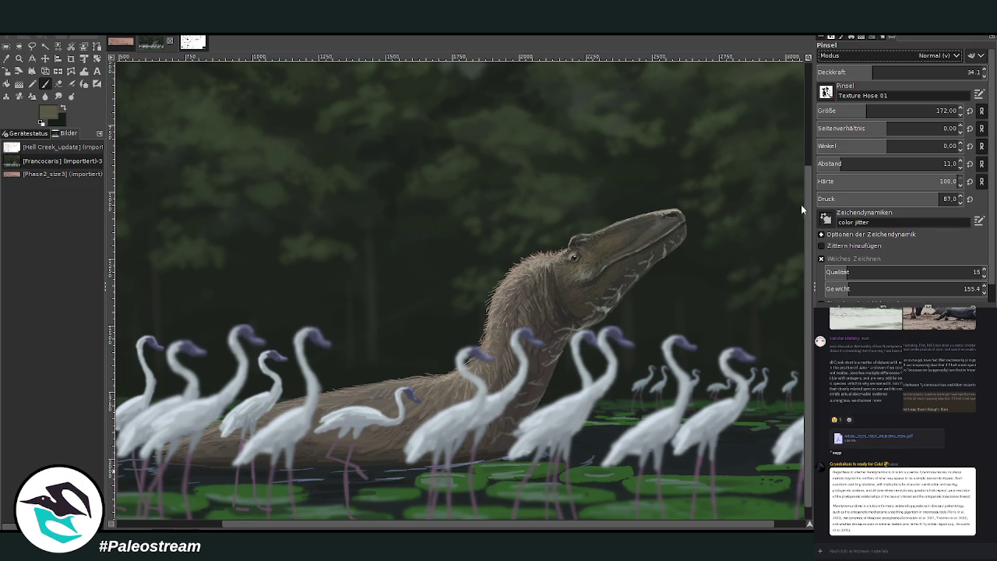
Dodge a flamingo neck with a faint size 495 dab at 11.7 opacity.
key(d)
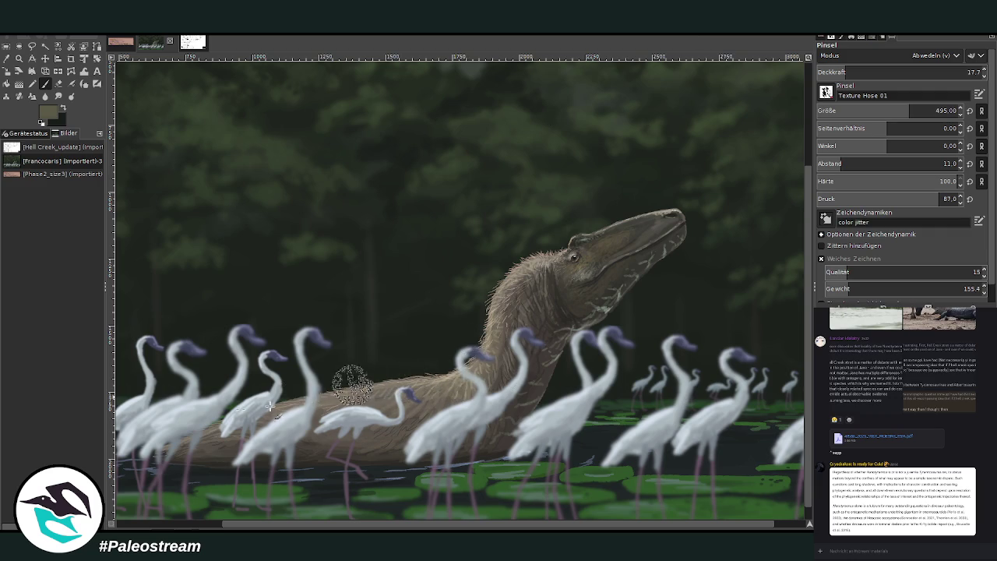
click(835, 69)
click(474, 351)
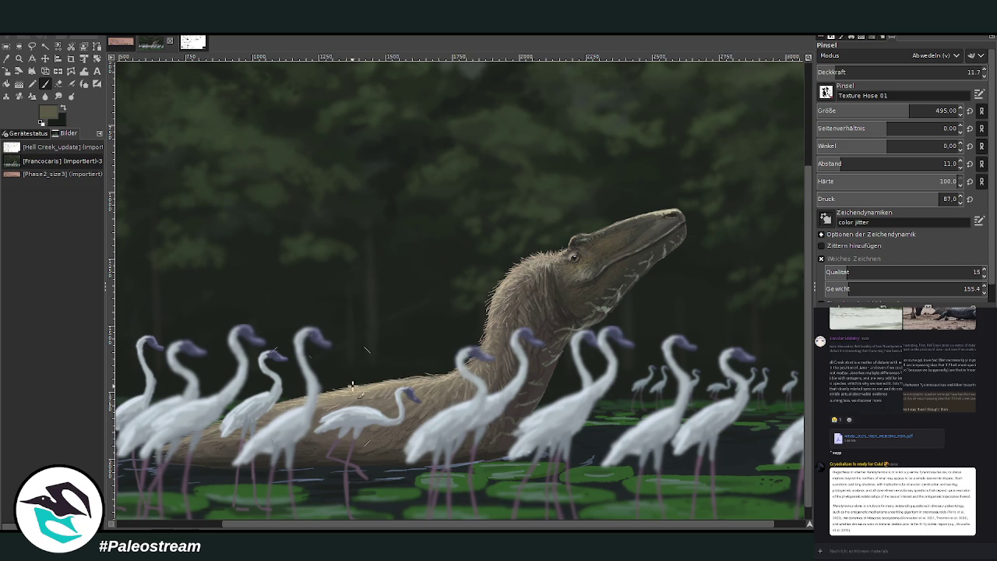
scroll(153, 433, down, 4)
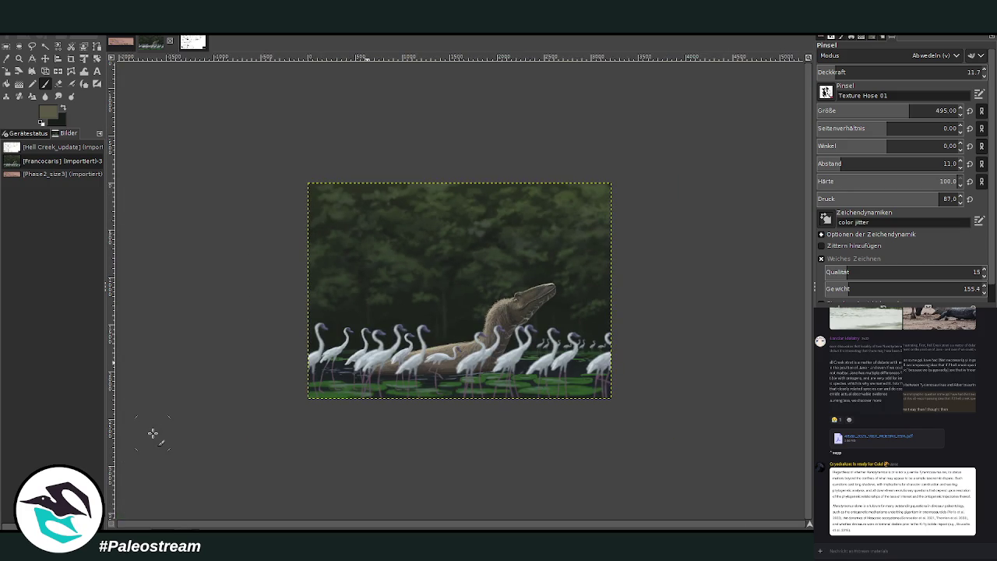
Zoom into the scene and set the Paintbrush to Normal mode, 43.5 opacity, Chalk 03, size 223.
key(z)
drag(380, 178, 536, 394)
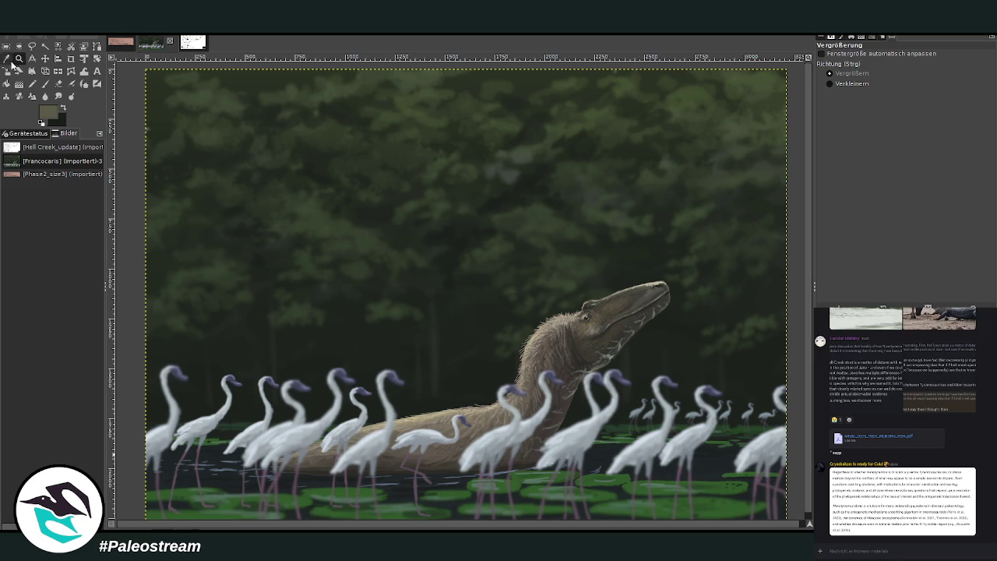
click(19, 71)
click(45, 83)
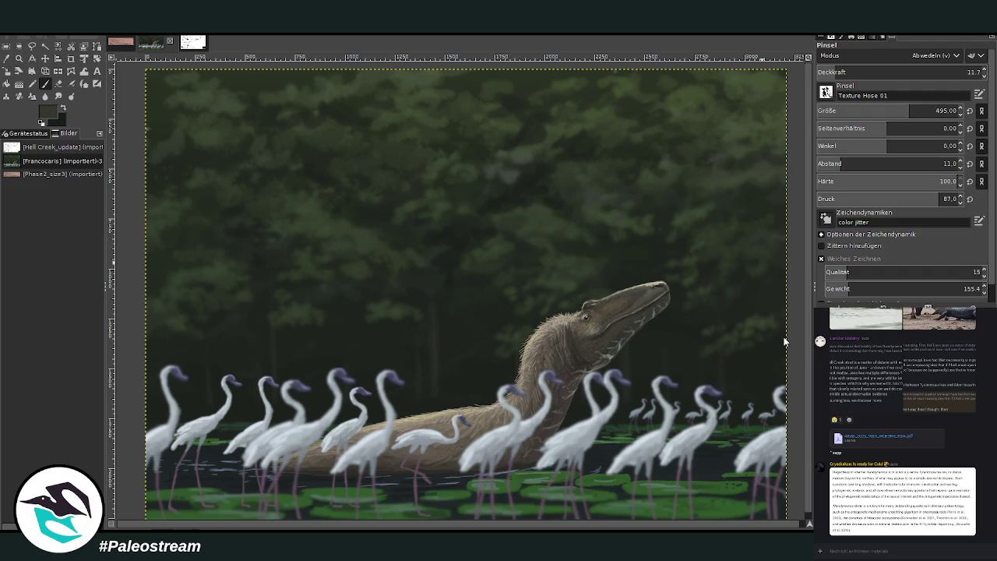
click(934, 55)
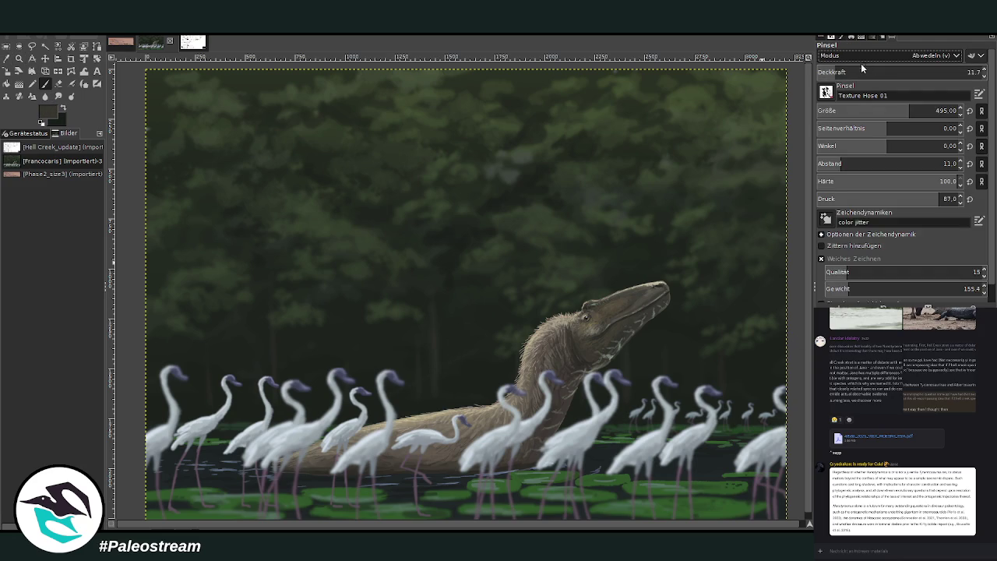
click(843, 72)
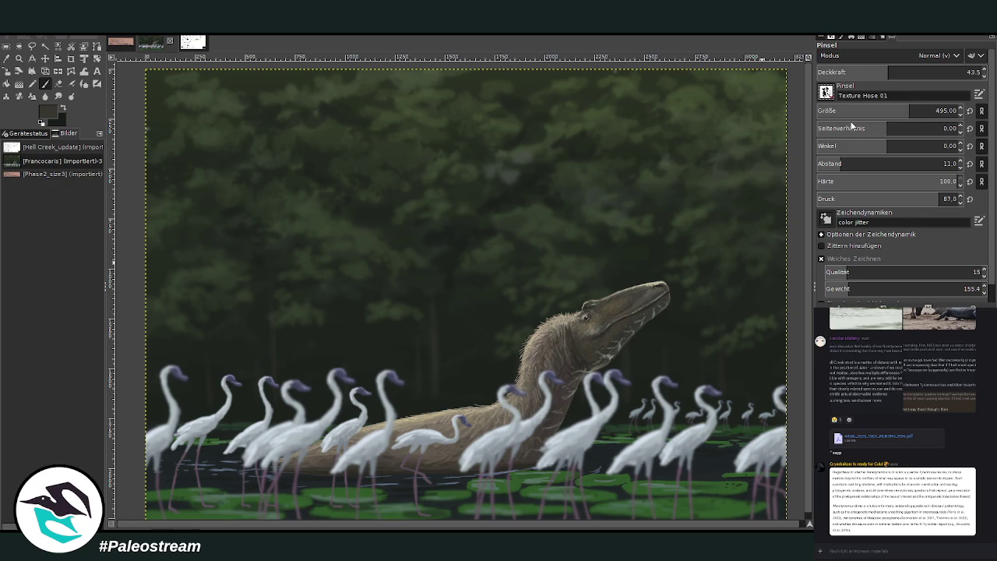
key(period)
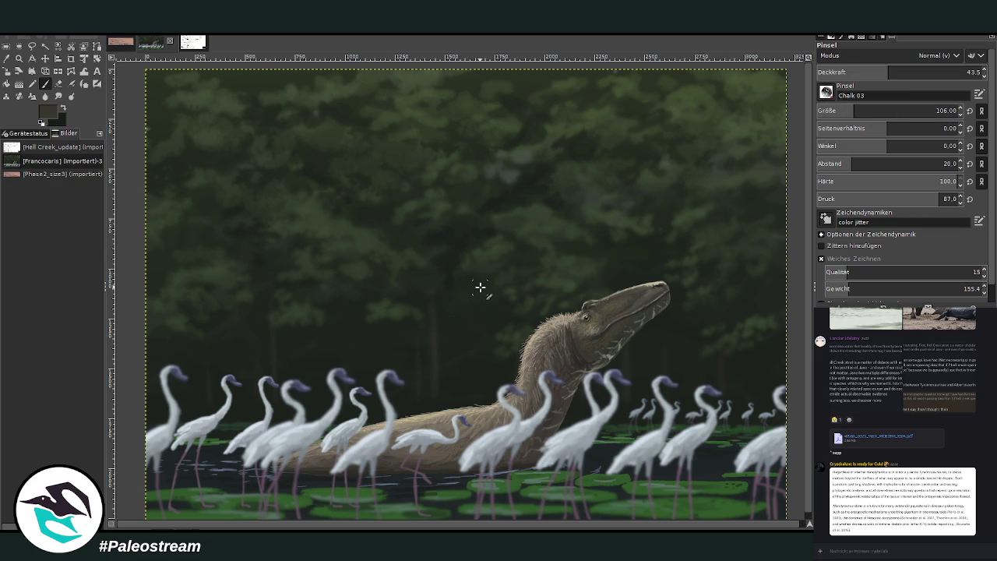
click(850, 110)
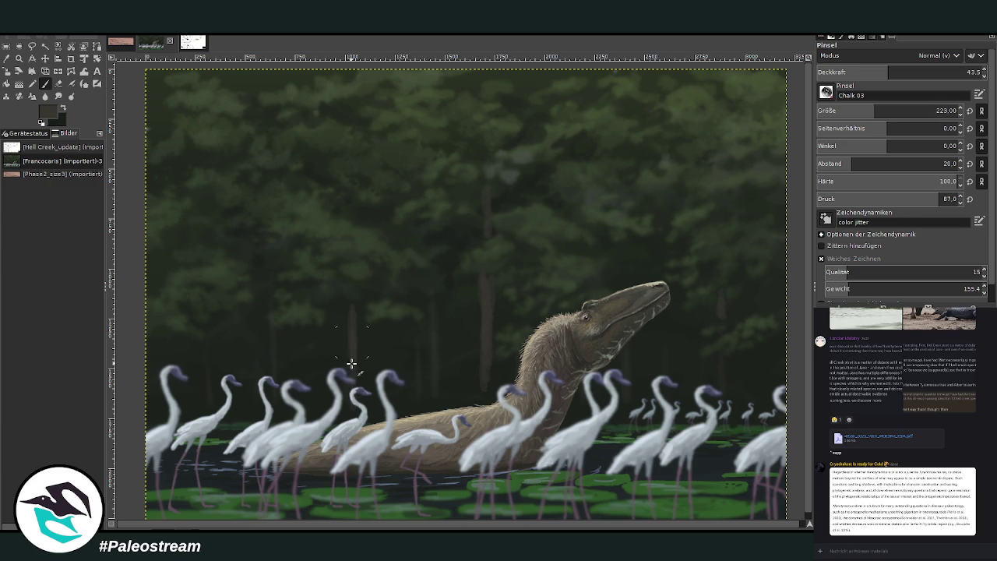
Paint two faint light trunks into the background forest at brush size 127 and 27.8 opacity.
scroll(895, 112, down, 3)
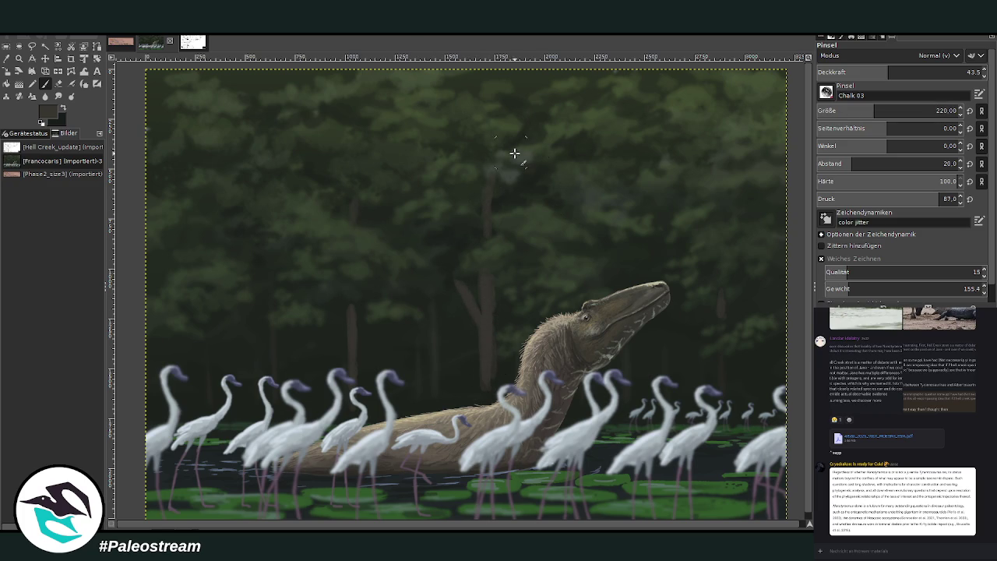
click(906, 71)
click(856, 111)
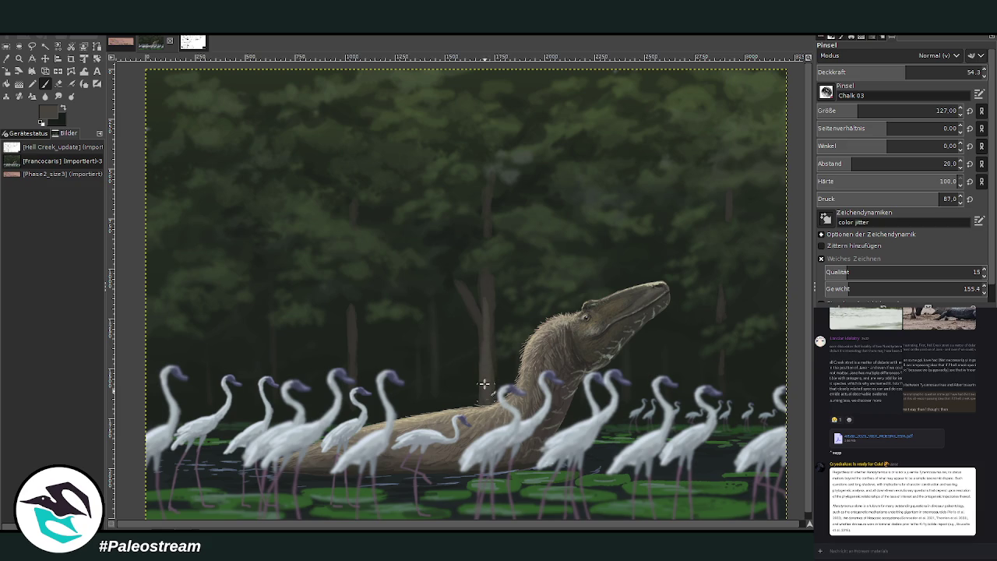
click(862, 72)
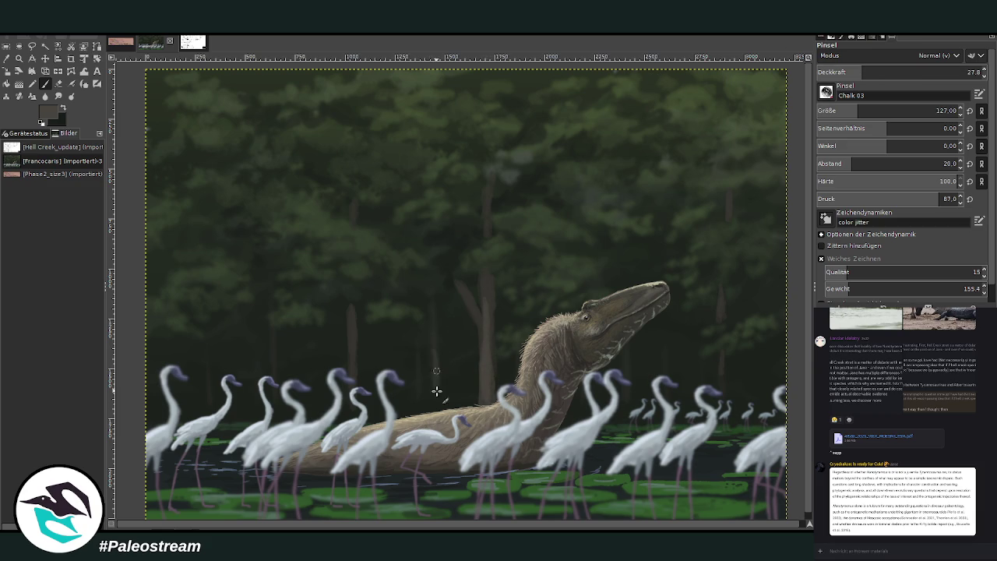
drag(210, 355, 207, 378)
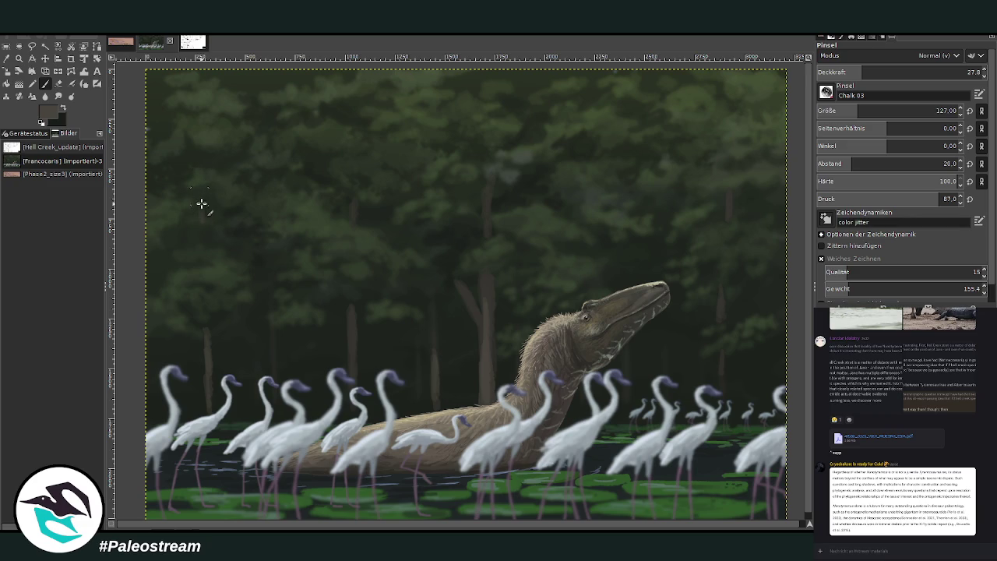
drag(306, 148, 307, 177)
key(ctrl+shift+f)
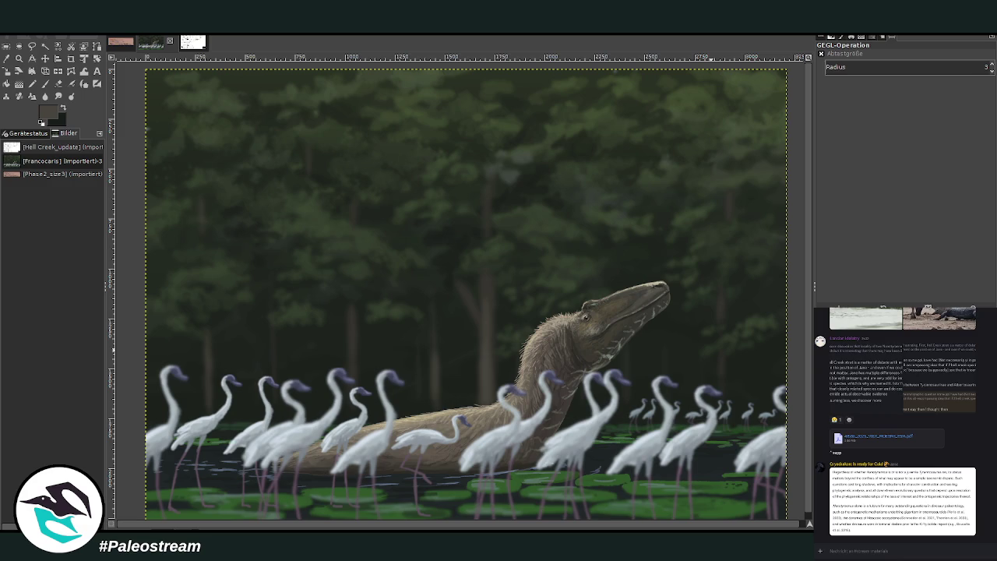
key(minus)
key(minus)
key(minus)
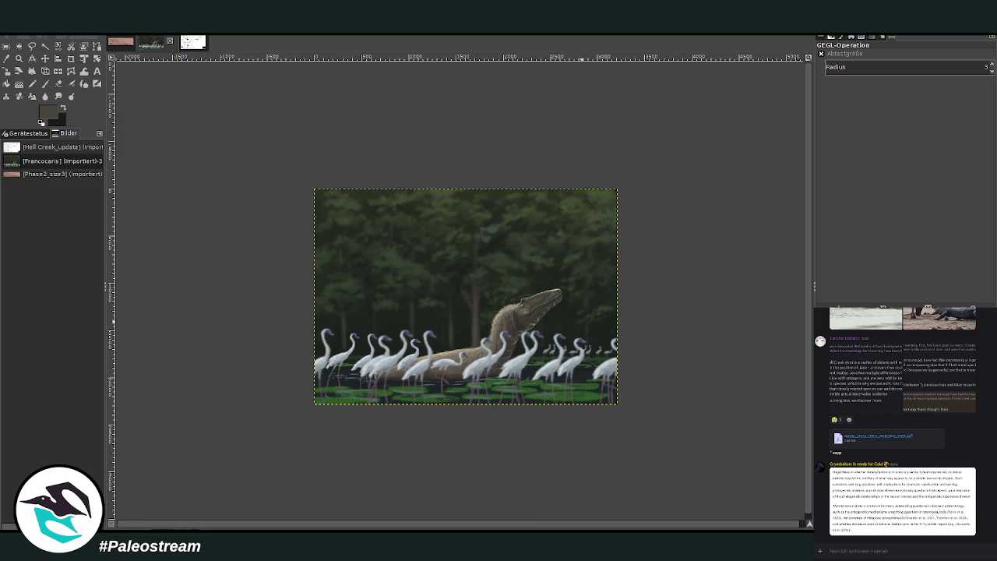
key(z)
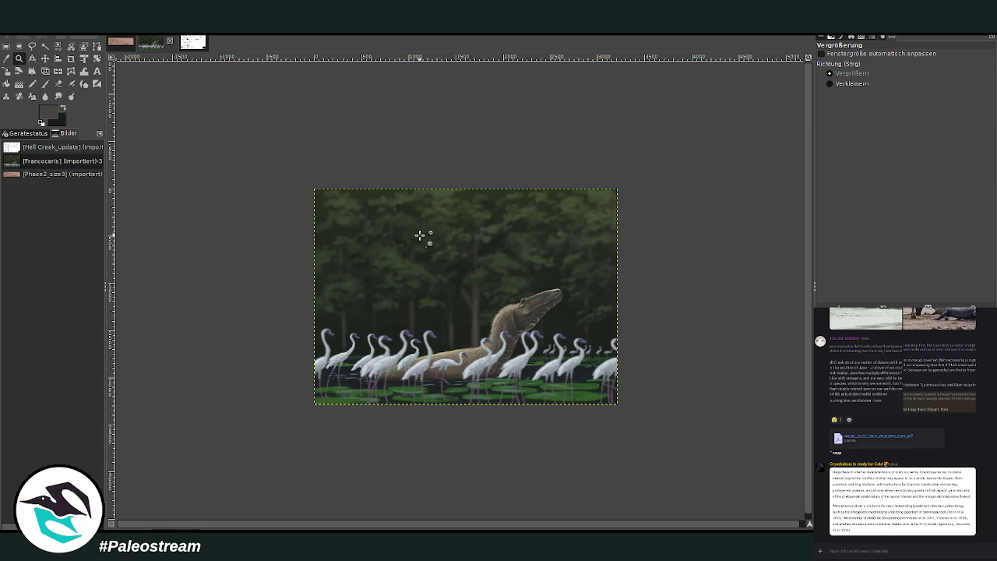
click(408, 182)
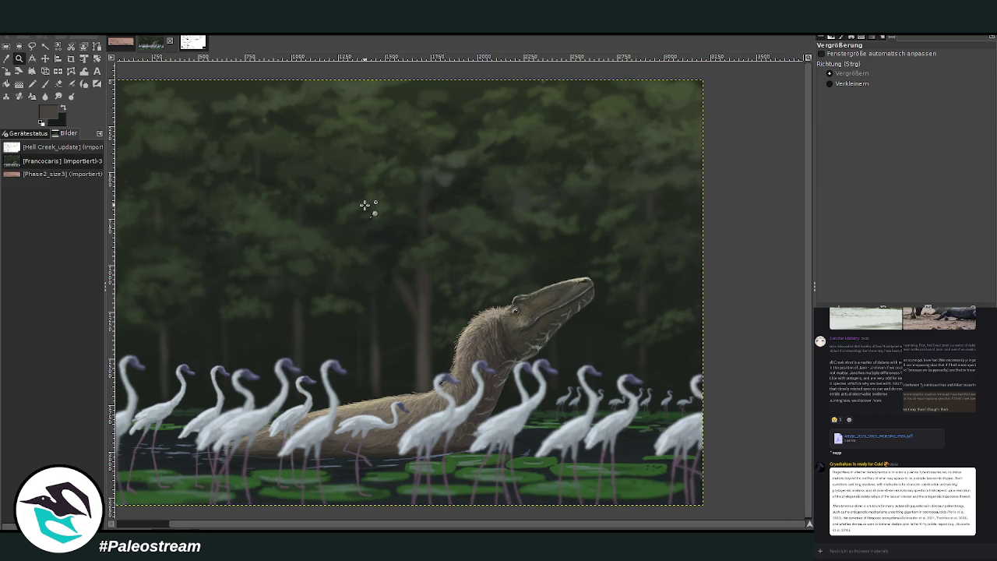
scroll(305, 511, left, 3)
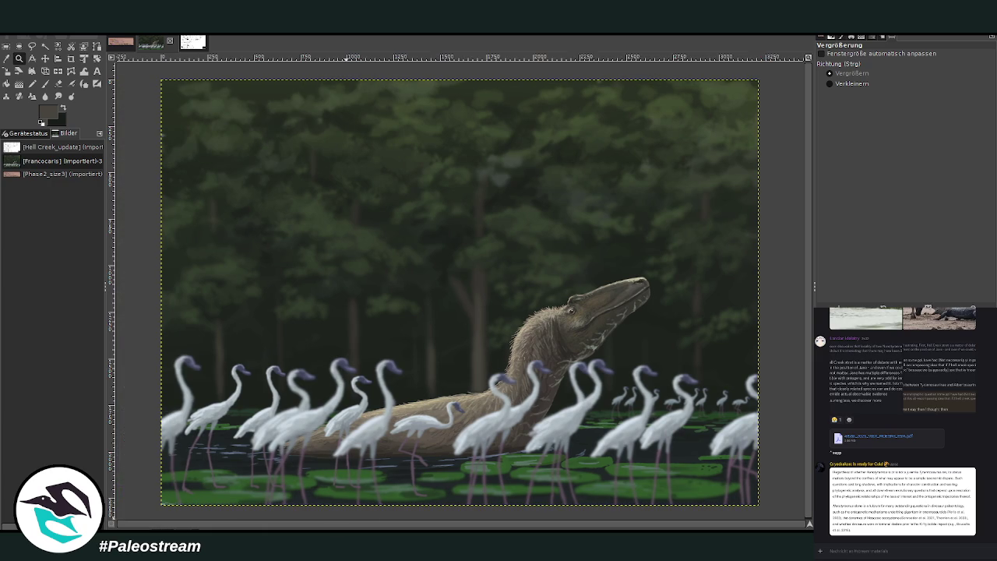
drag(226, 307, 372, 483)
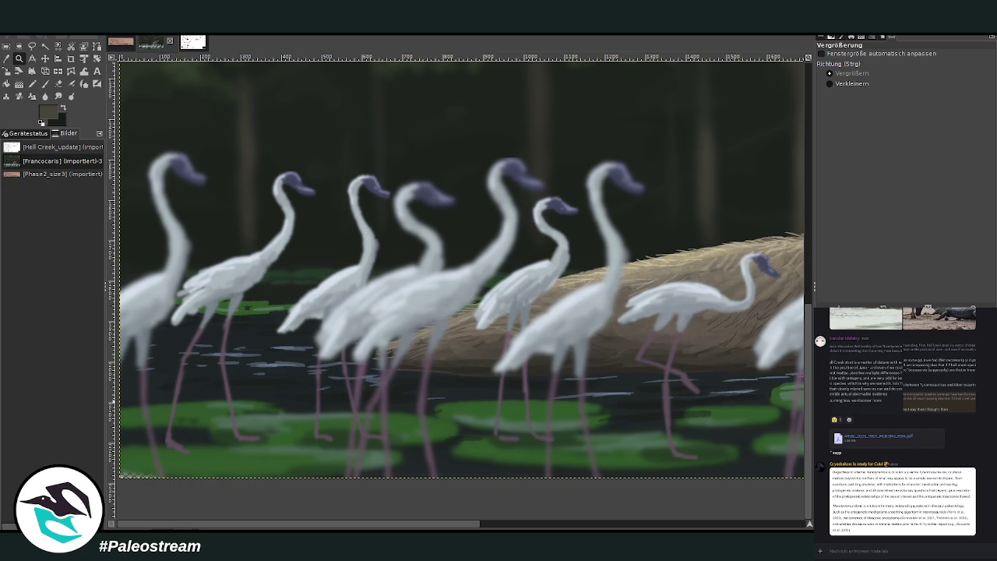
click(57, 83)
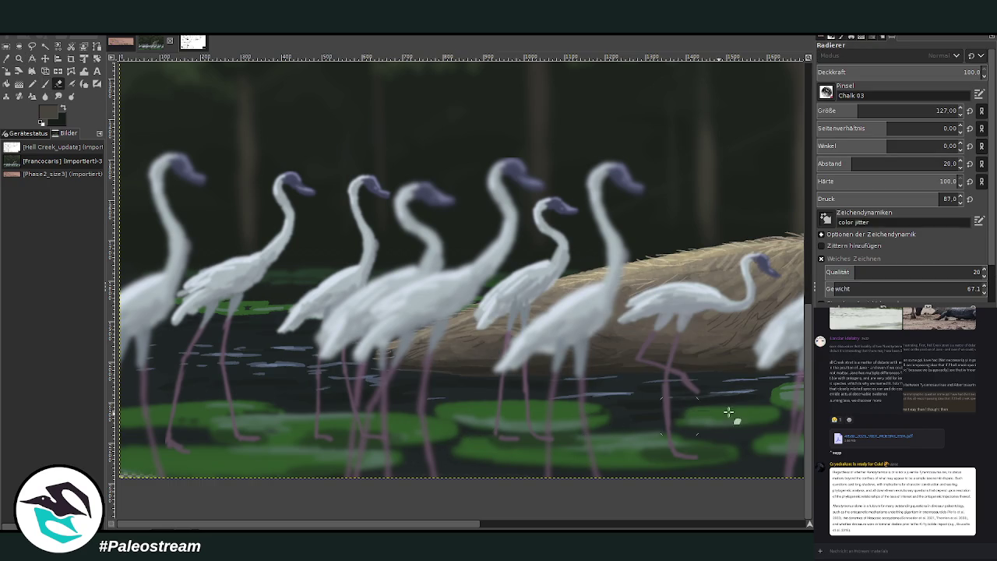
scroll(580, 525, right, 3)
scroll(580, 526, right, 3)
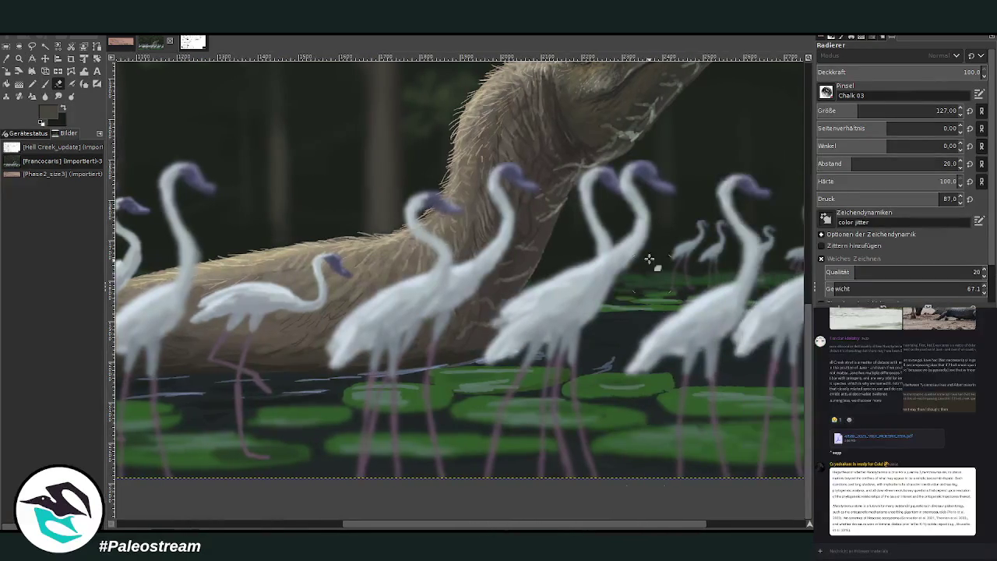
ctrl+scroll(395, 410, down, 4)
ctrl+scroll(394, 410, down, 1)
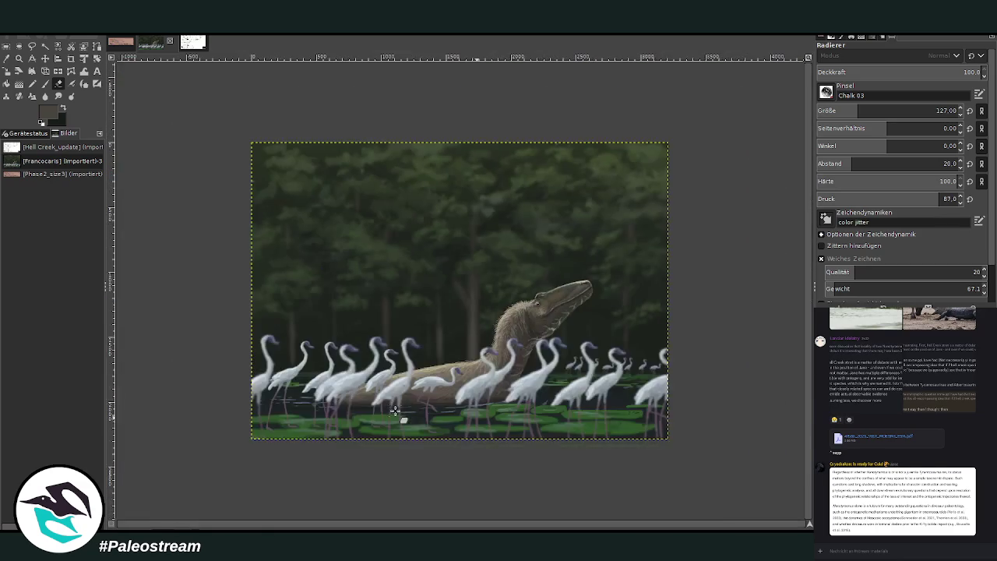
key(z)
drag(248, 139, 666, 440)
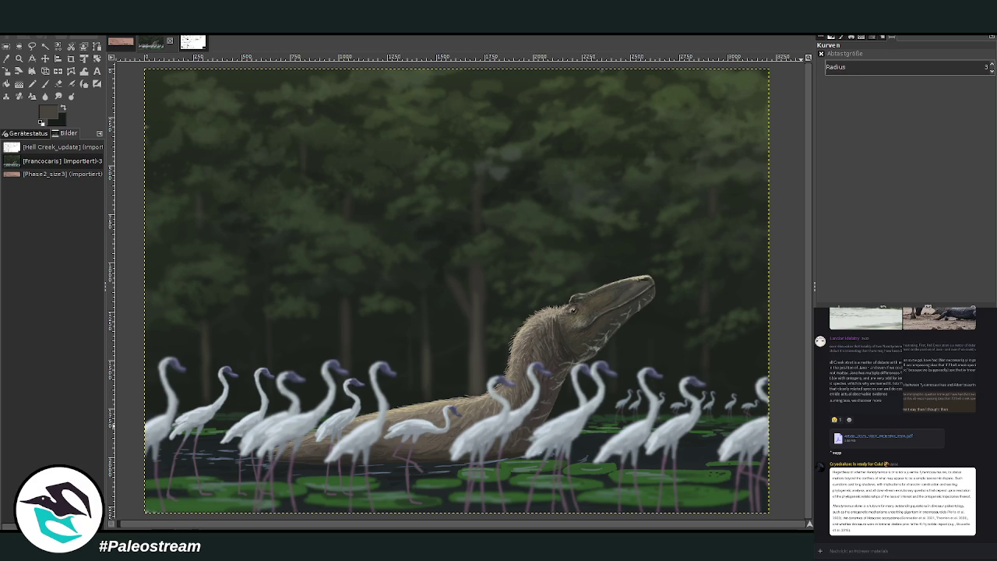
Clear the selection and make the full-canvas background layer active.
key(ctrl+shift+a)
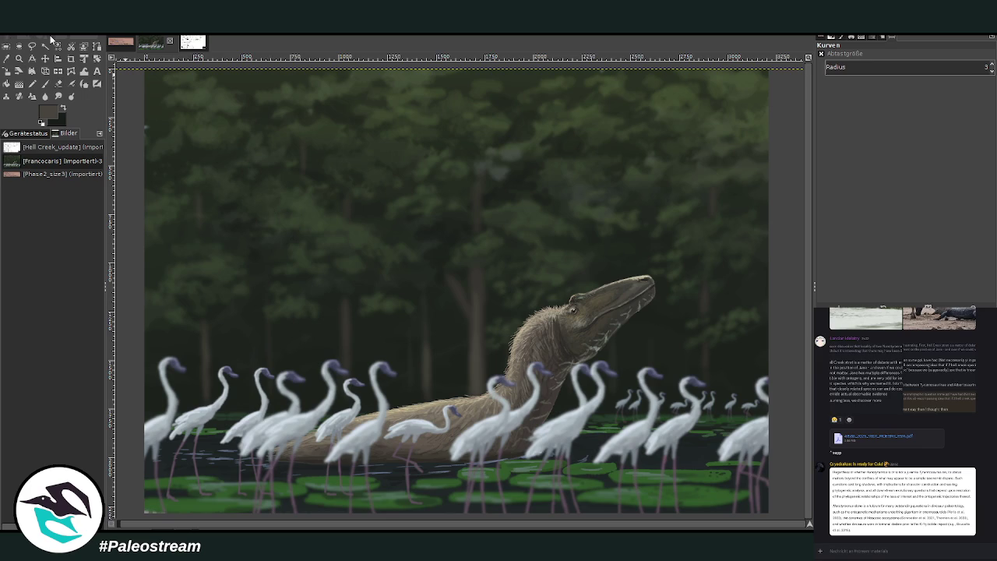
click(7, 57)
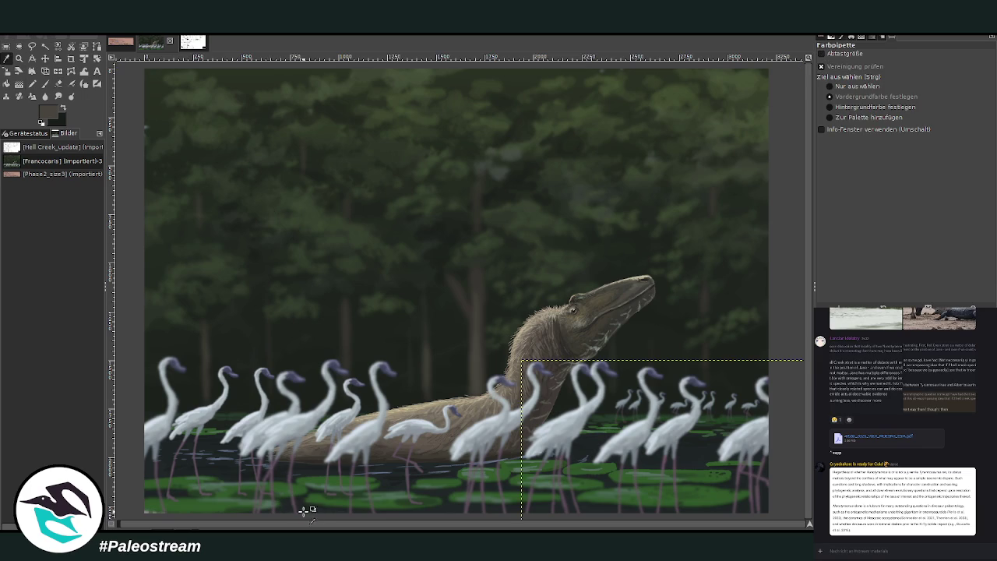
click(45, 97)
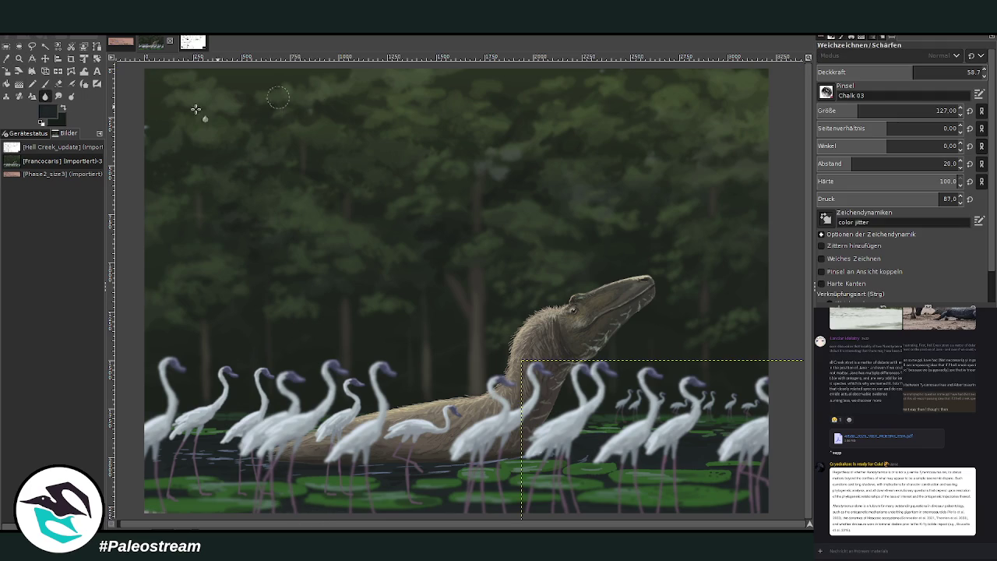
click(45, 83)
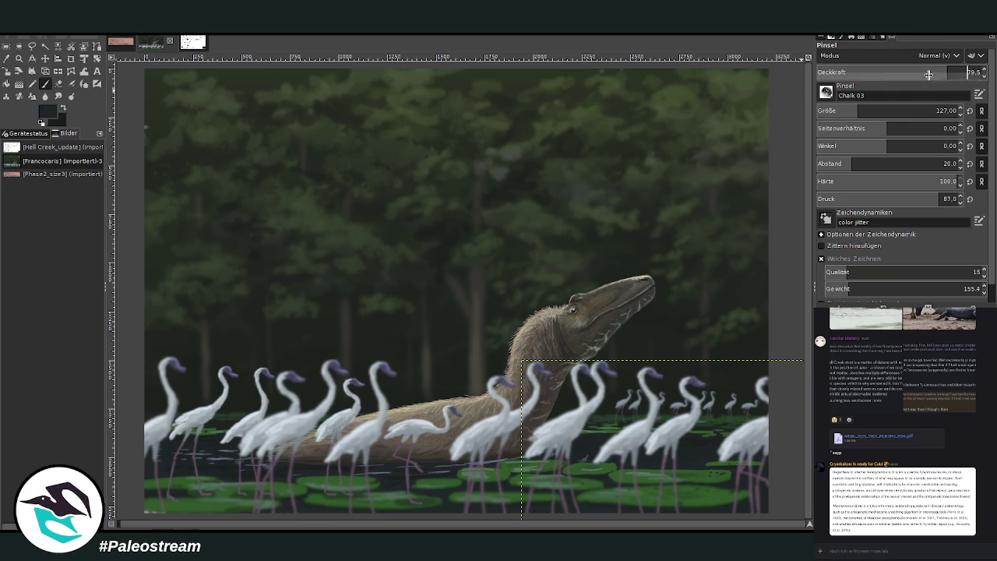
key(Page_Down)
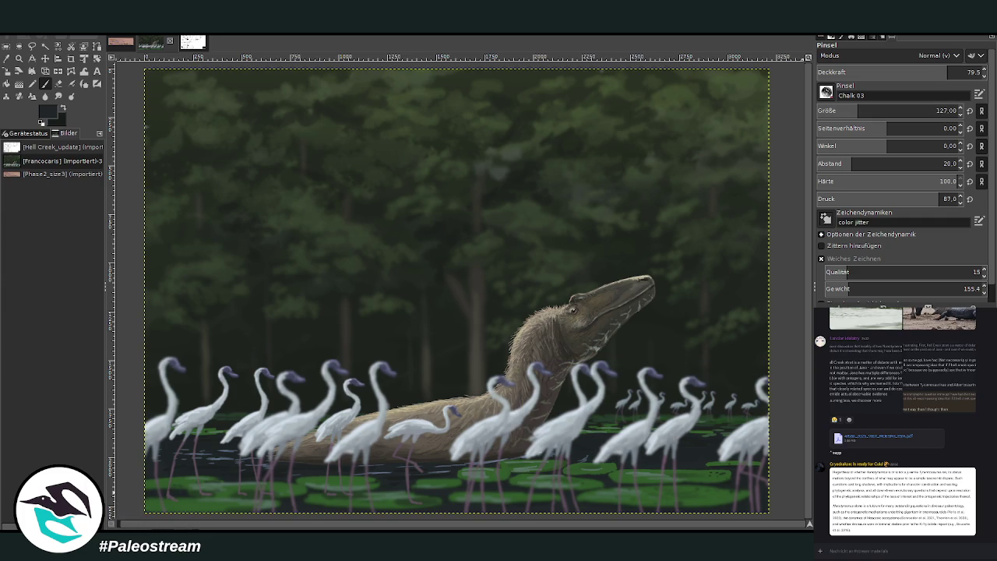
key(Page_Down)
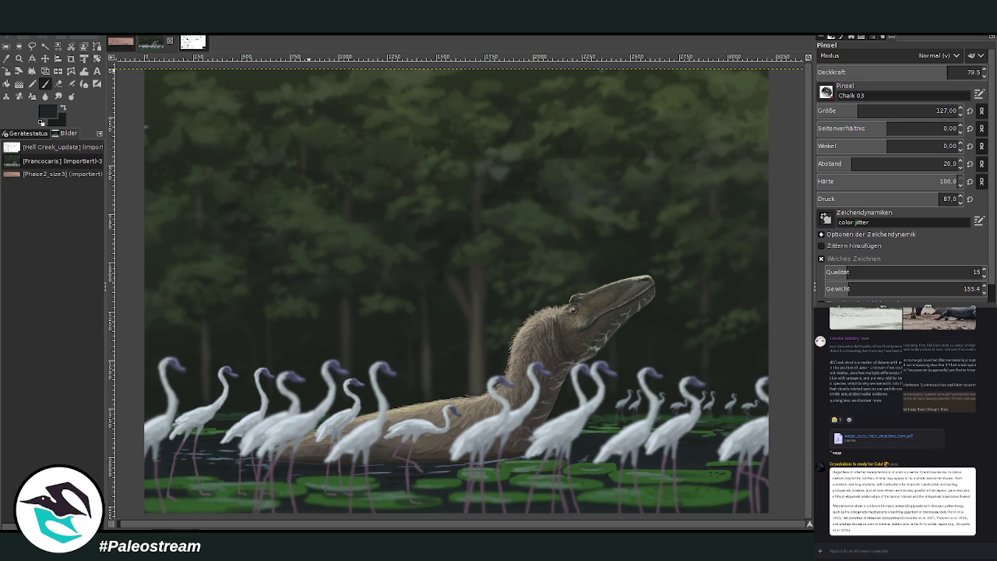
Sample a colour from the painting and paint it over the upper-left treetops.
click(6, 59)
click(162, 106)
key(p)
drag(248, 119, 213, 116)
key(ctrl+shift+f)
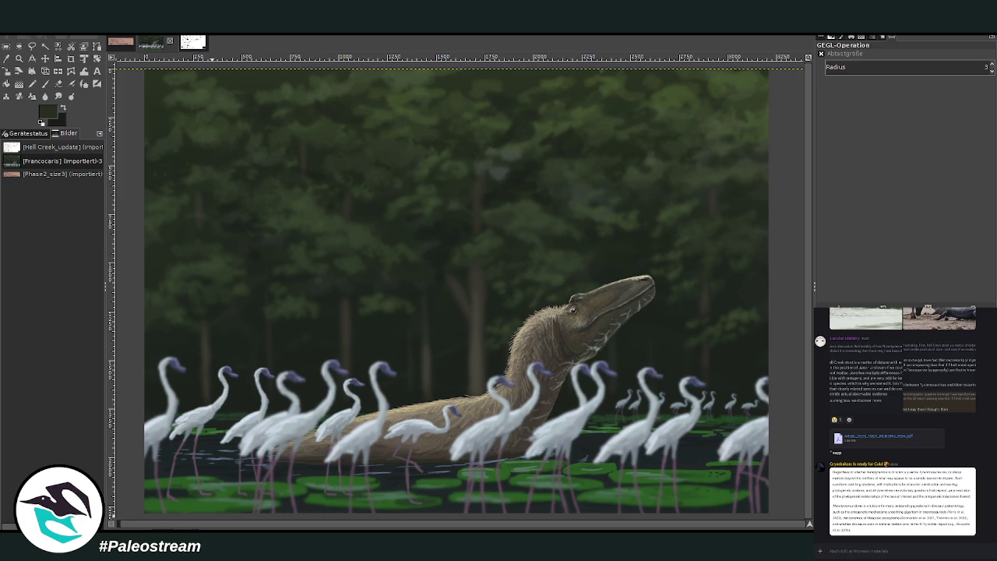
Crop the painting to its full 3212 × 2287 bounds and switch to the skeletal comparison sheet.
click(71, 58)
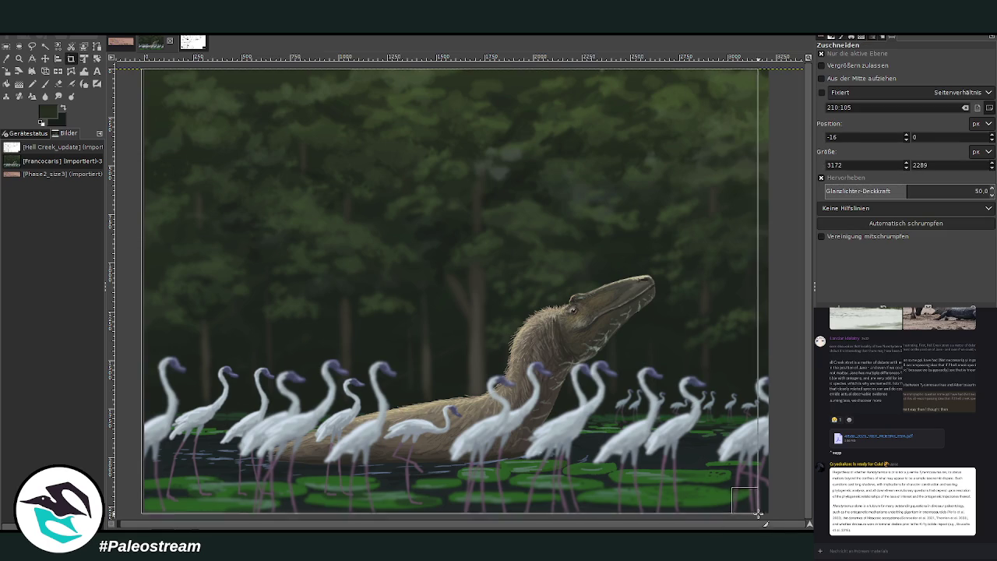
drag(141, 68, 748, 491)
click(821, 53)
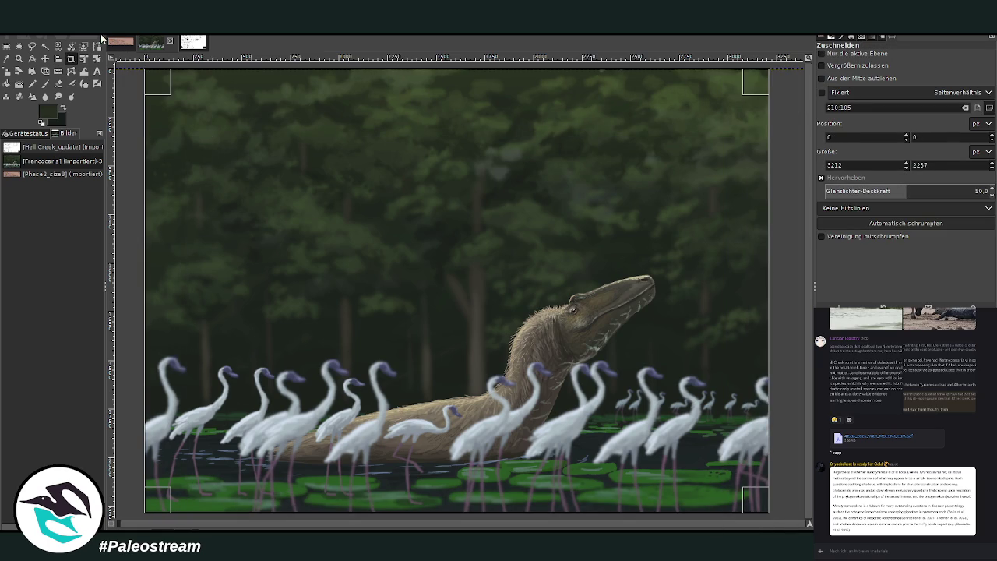
click(382, 242)
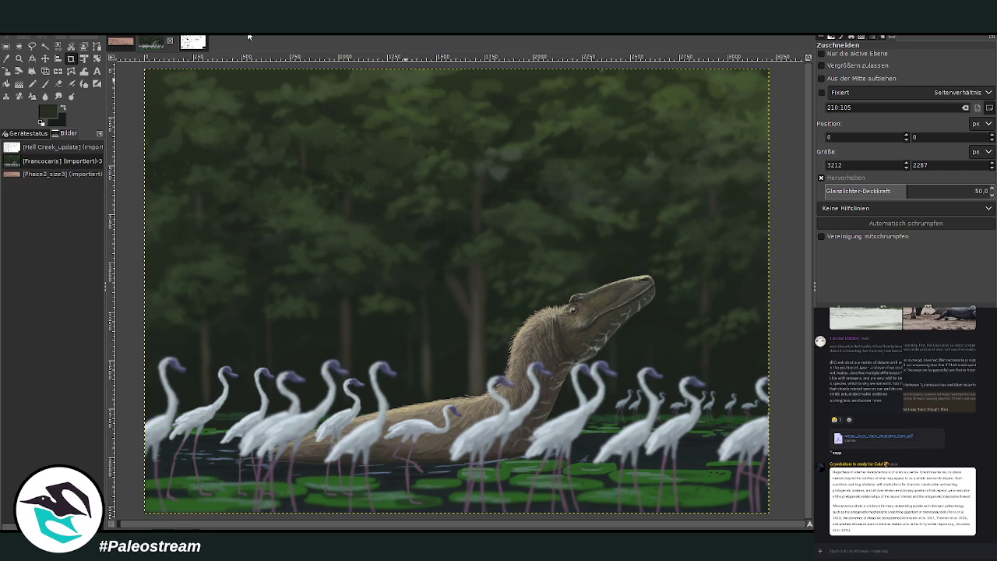
click(185, 50)
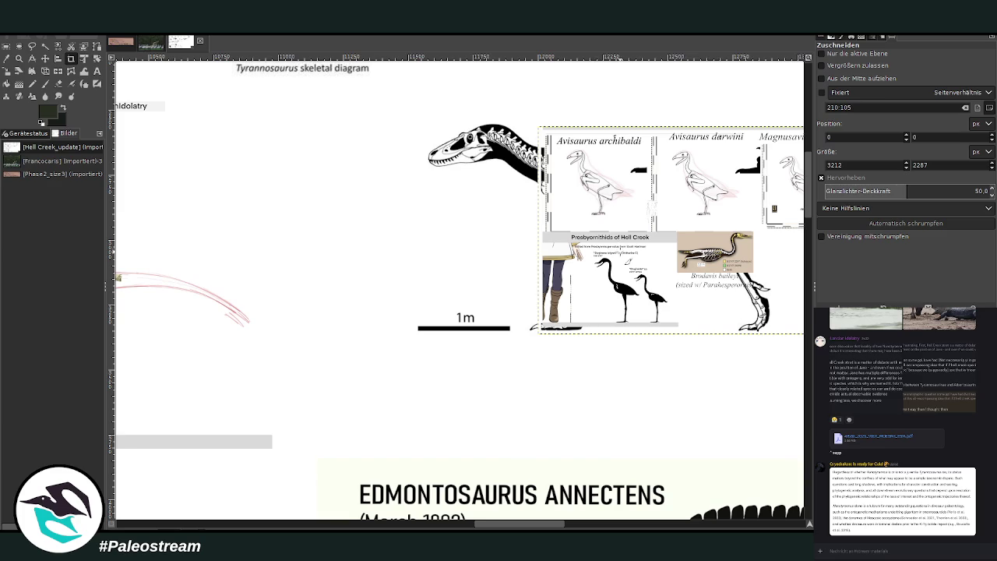
Switch from the Hell Creek reference sheet back to the egret-and-tyrannosaur painting.
click(149, 47)
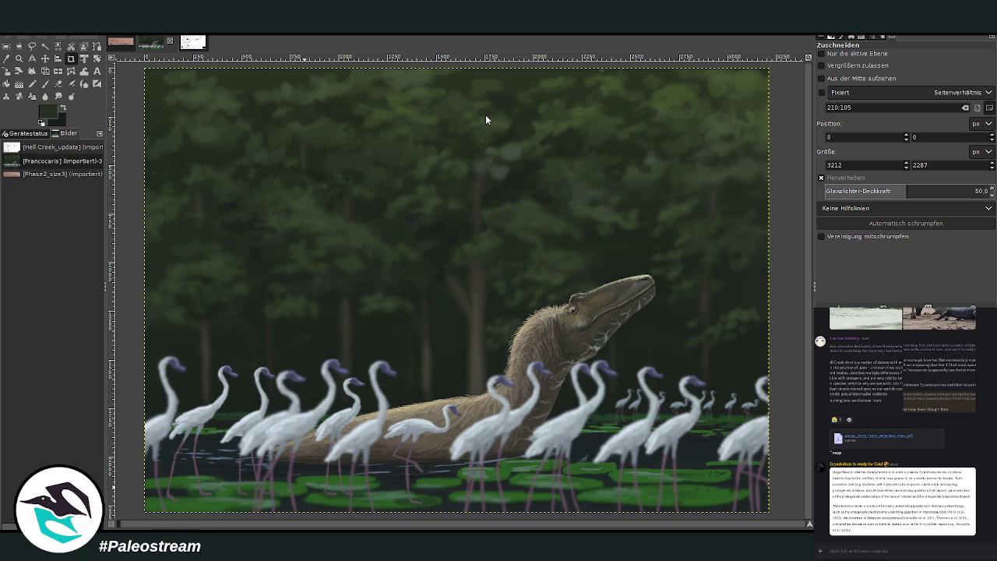
Create a new blank image to serve as the Nanotyrannus_01 canvas.
key(ctrl+shift+v)
scroll(823, 457, down, 10)
key(ctrl+shift+f)
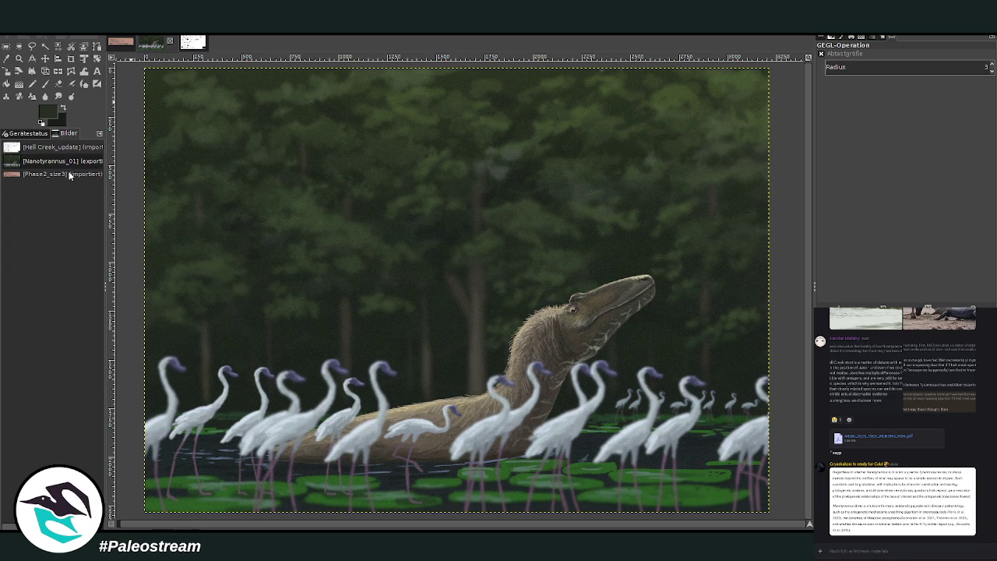
Create another new blank image and switch to the Chalk 03 paintbrush.
key(ctrl+shift+v)
click(856, 550)
scroll(958, 502, down, 10)
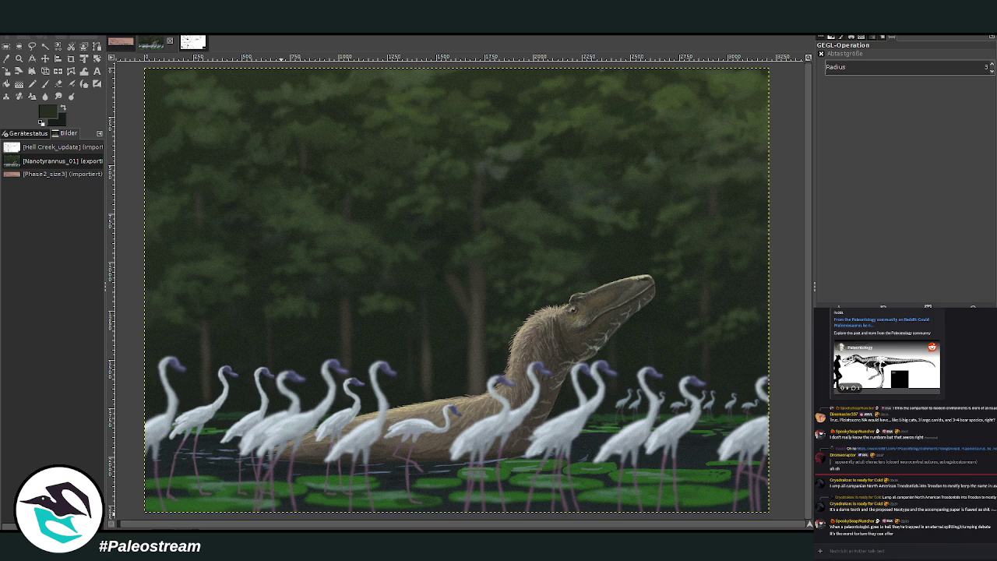
scroll(849, 545, up, 10)
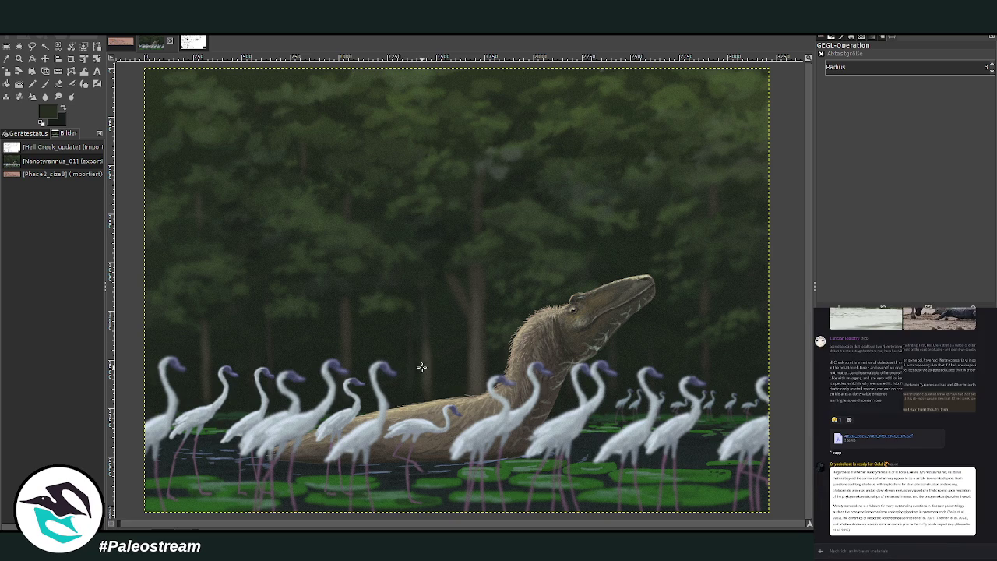
click(45, 84)
Paint over the whole tyrannosaur painting in white with a size-1514 Chalk 03 brush at 100 opacity.
key(x)
drag(876, 111, 935, 111)
drag(954, 71, 989, 76)
drag(912, 110, 946, 111)
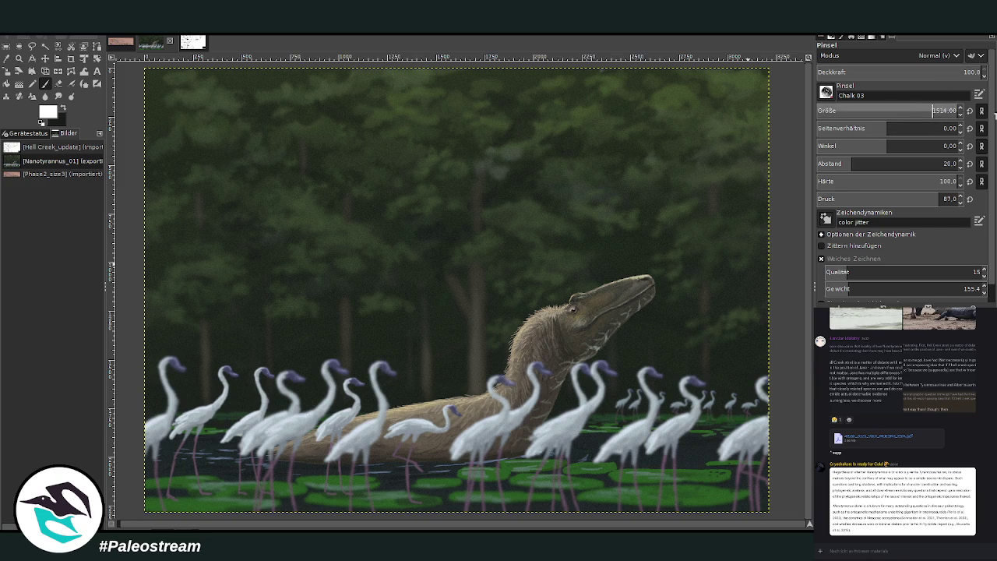
mouse_move(300, 129)
mouse_down()
mouse_move(299, 117)
mouse_move(233, 272)
mouse_move(288, 445)
mouse_move(701, 433)
mouse_move(491, 119)
mouse_move(289, 179)
mouse_move(356, 379)
mouse_move(678, 289)
mouse_move(572, 398)
mouse_up()
mouse_move(749, 459)
mouse_down()
mouse_move(562, 456)
mouse_move(189, 385)
mouse_up()
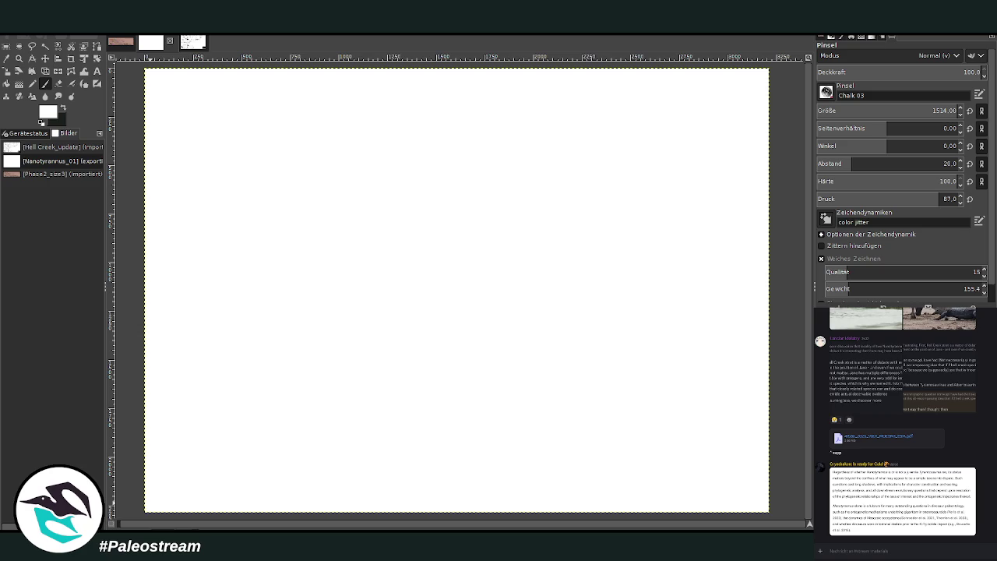
text(@)
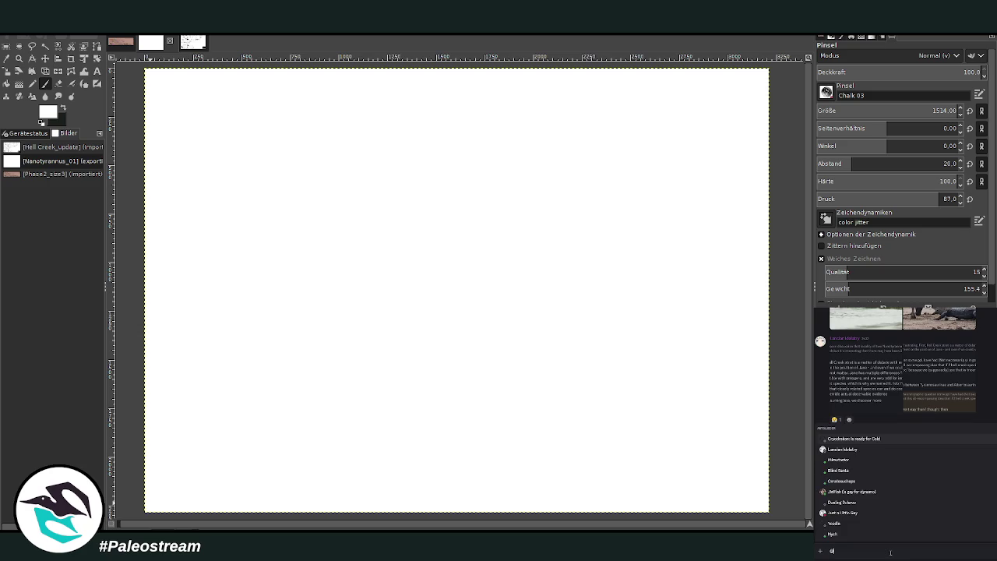
text(jon_paleo)
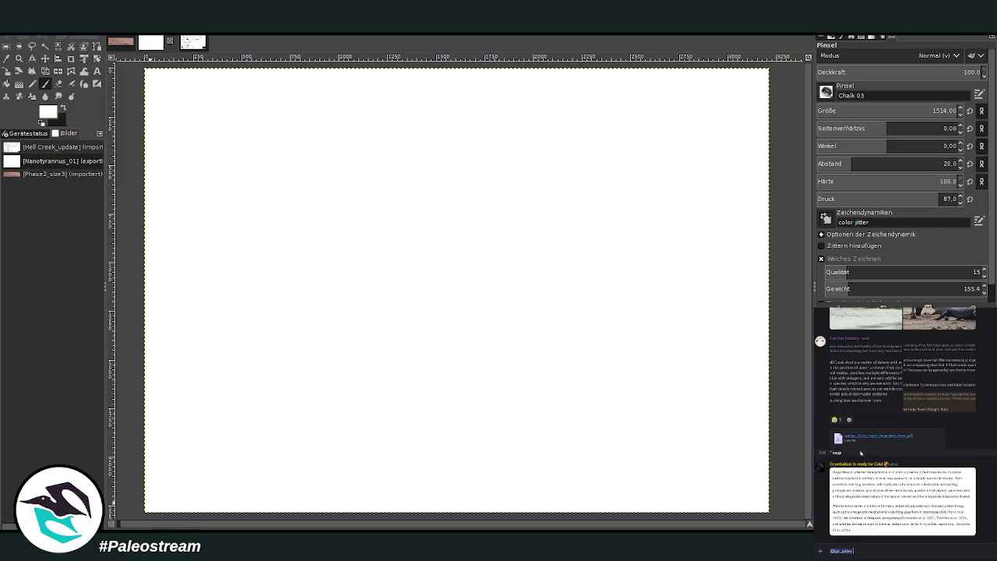
click(840, 450)
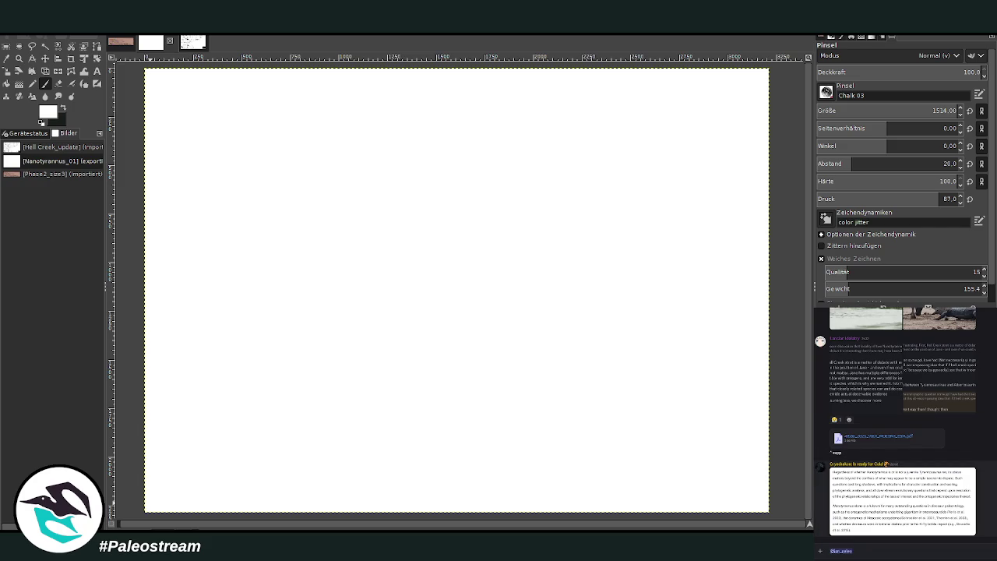
scroll(973, 503, up, 3)
scroll(973, 503, down, 3)
Ask what they always wanted to see Nano do, send it, and undo the white overpaint.
text(es)
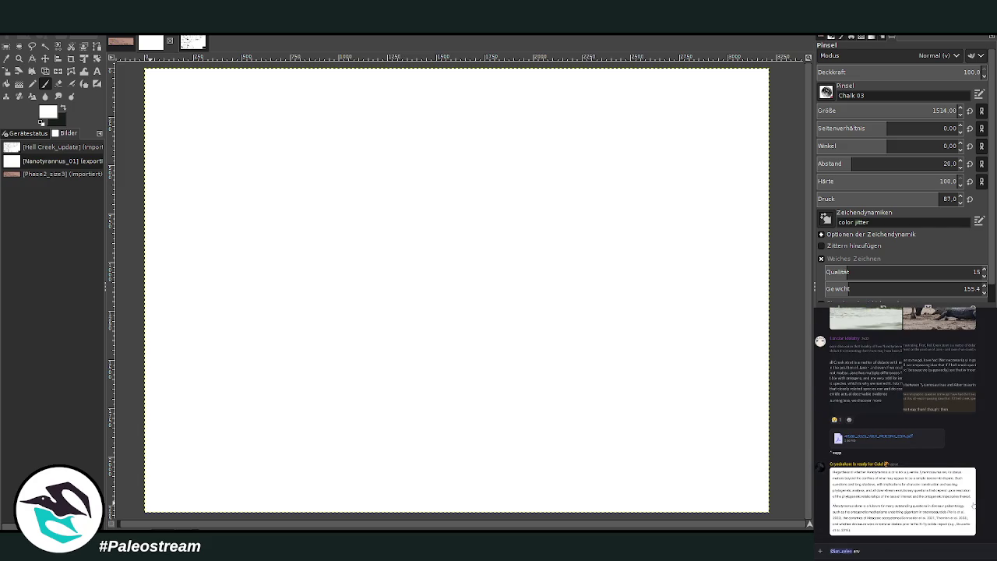
text(y)
text(nglso wanted to see on)
key(BackSpace)
key(BackSpace)
text(Nano do?)
key(Return)
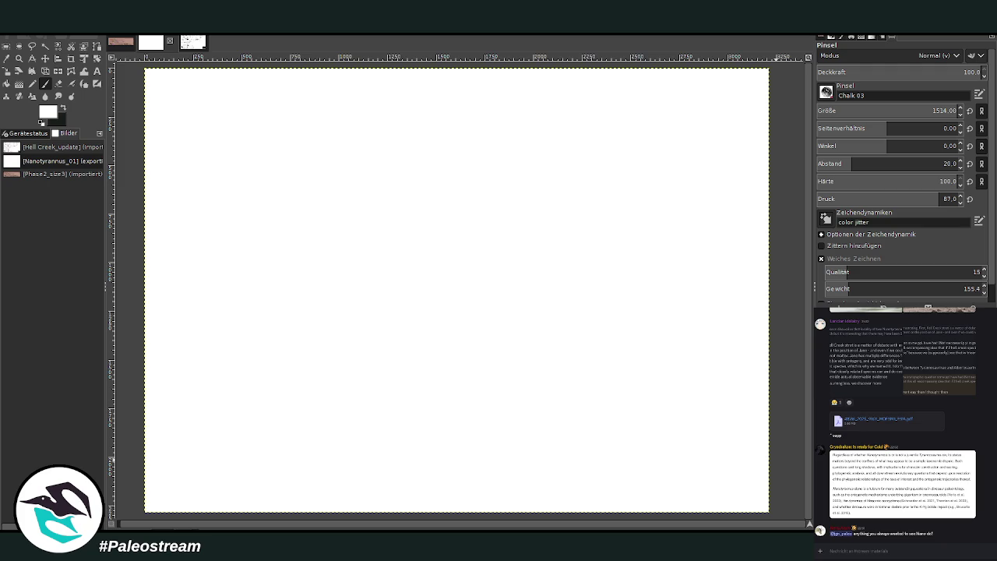
key(ctrl+z)
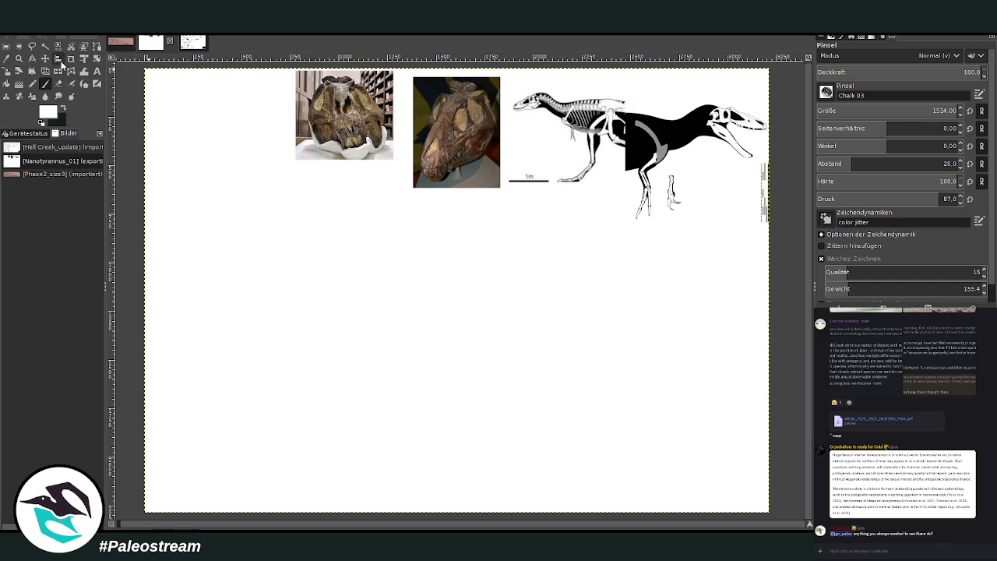
Mirror the black silhouette to face left and move it below the skeleton.
click(57, 71)
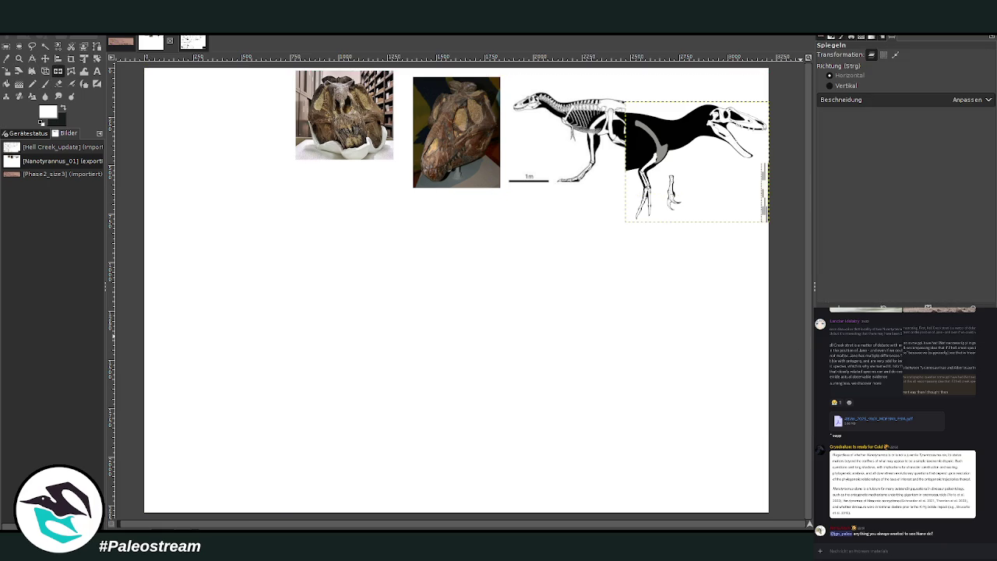
click(643, 140)
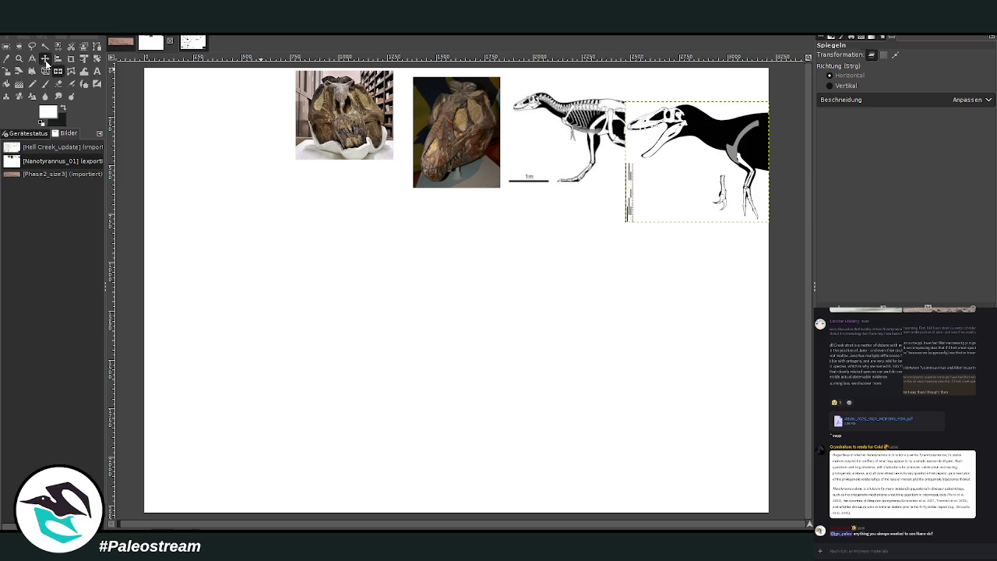
click(45, 58)
drag(696, 162, 693, 275)
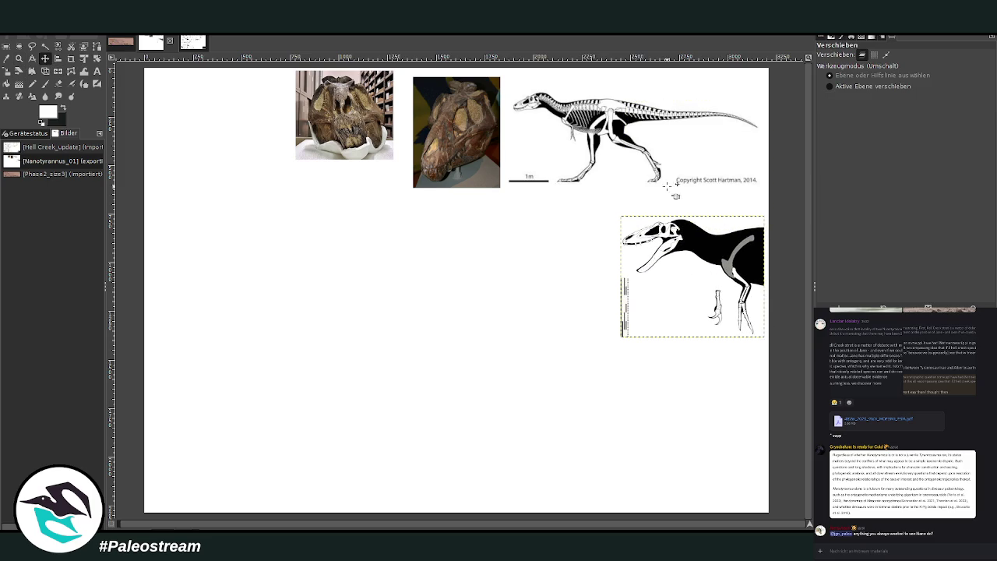
Shift the skeletal diagram and both skull photos slightly to the right.
drag(668, 151, 693, 133)
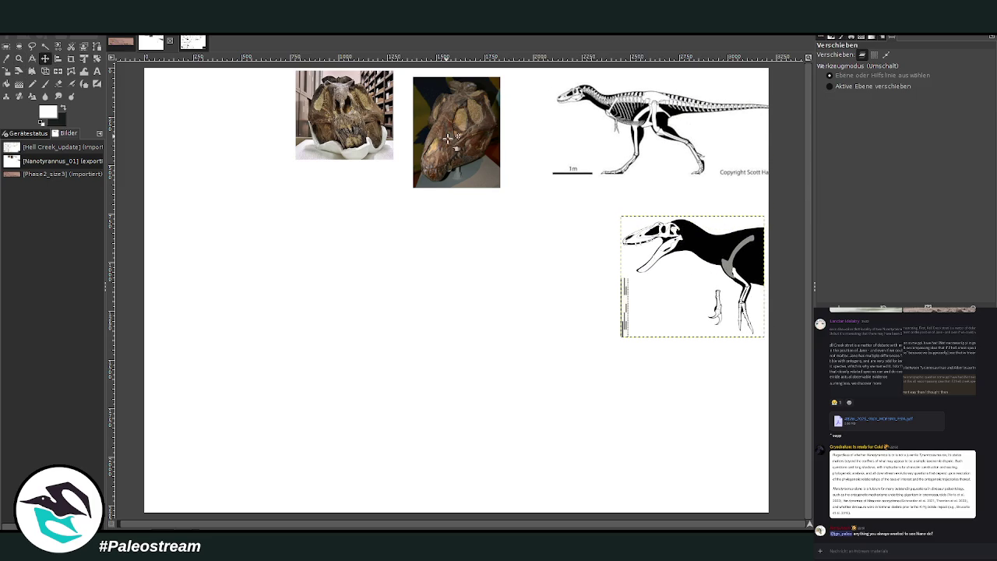
drag(456, 131, 509, 123)
drag(341, 125, 411, 121)
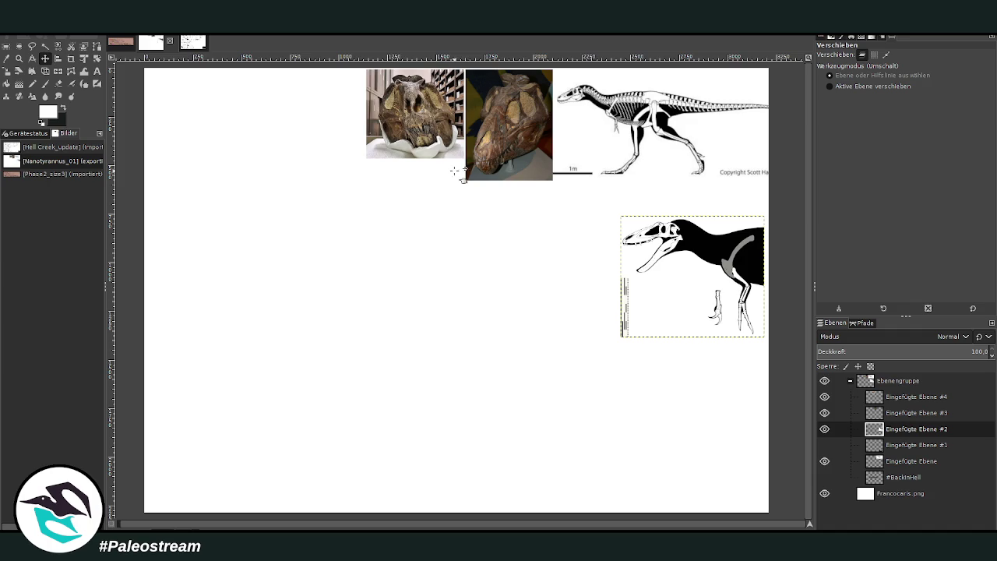
key(alt+3)
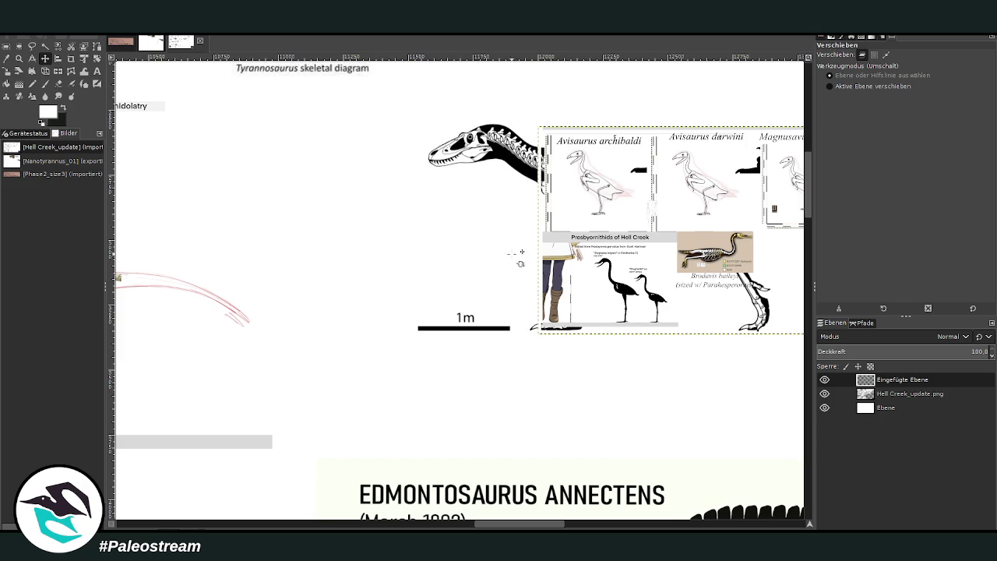
Hide the pasted collage layer, activate Hell Creek_update.png, and zoom out over the sheet.
click(824, 379)
click(879, 399)
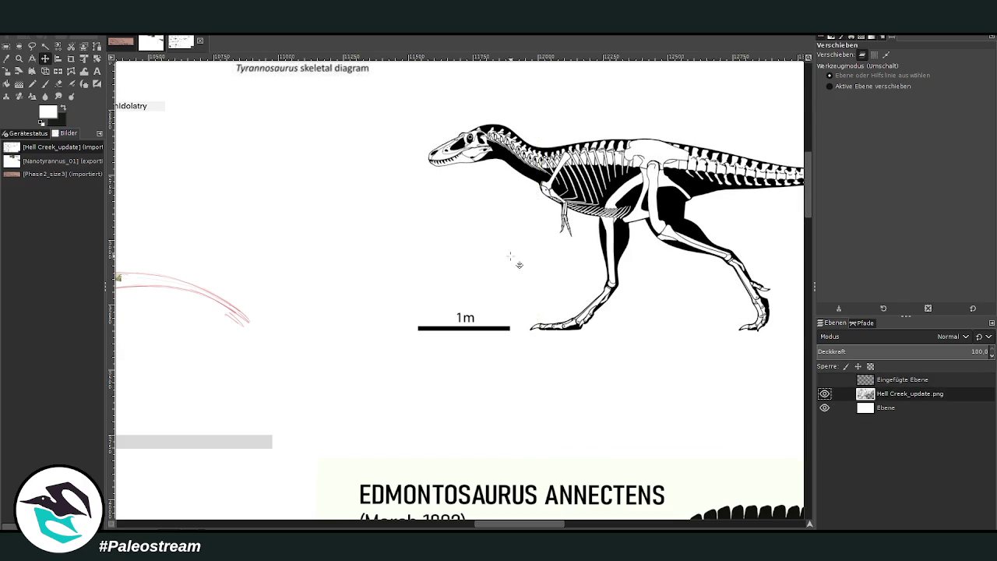
scroll(514, 265, up, 2)
scroll(521, 265, down, 1)
key(z)
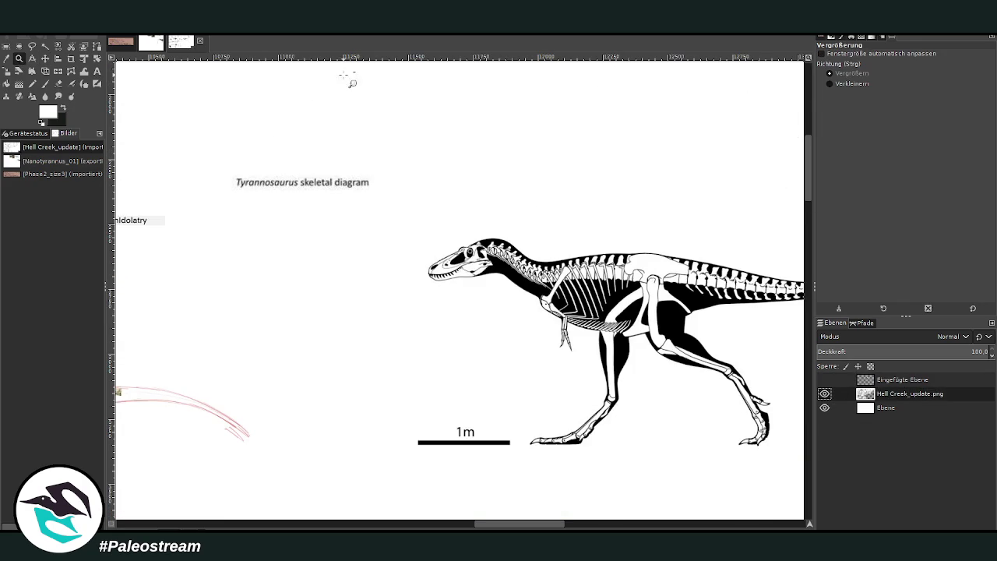
click(852, 85)
click(310, 238)
click(330, 240)
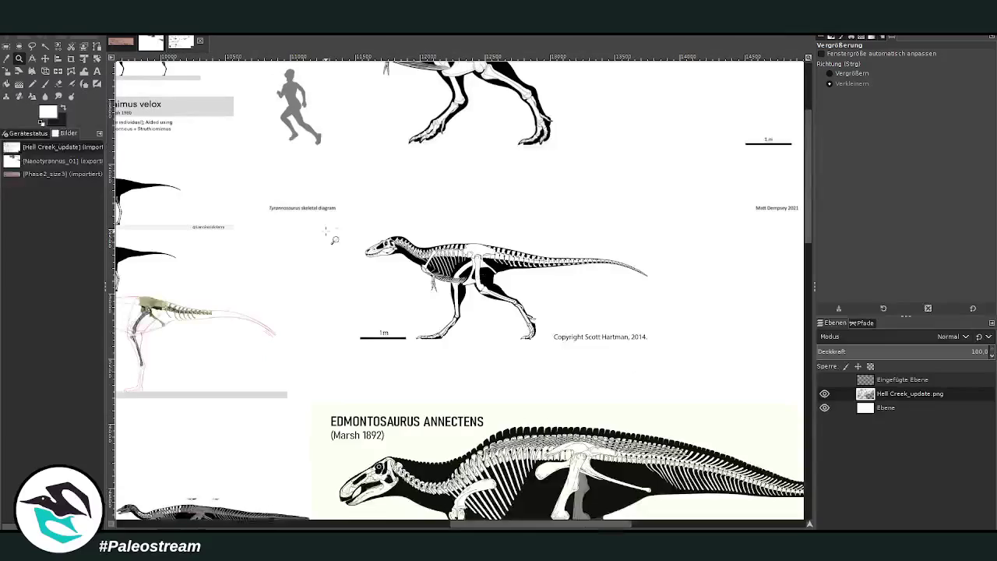
drag(516, 524, 687, 528)
scroll(493, 387, up, 3)
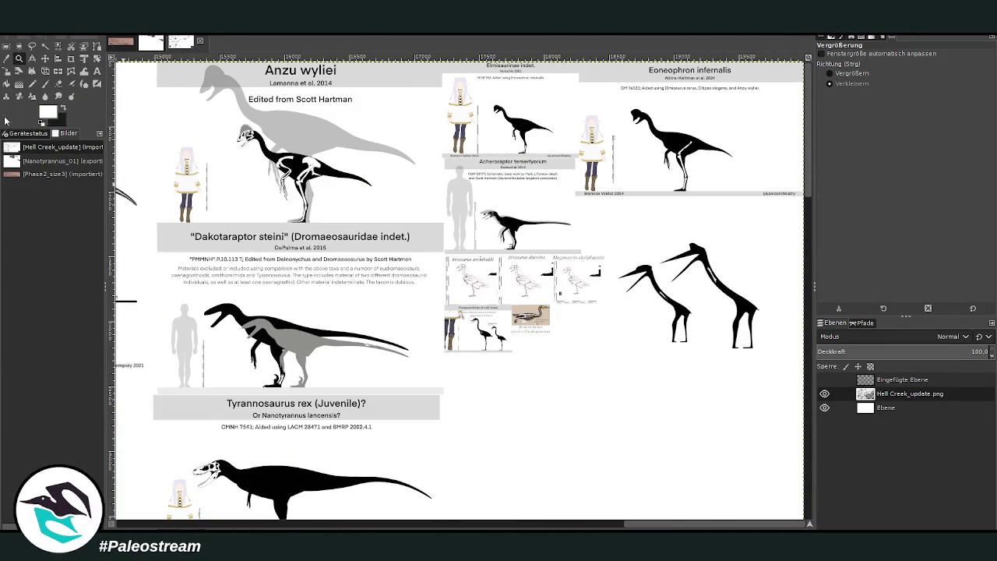
Rectangle-select the Anzu wyliei panel area and paste the clipboard as a floating selection.
click(7, 46)
drag(230, 115, 387, 239)
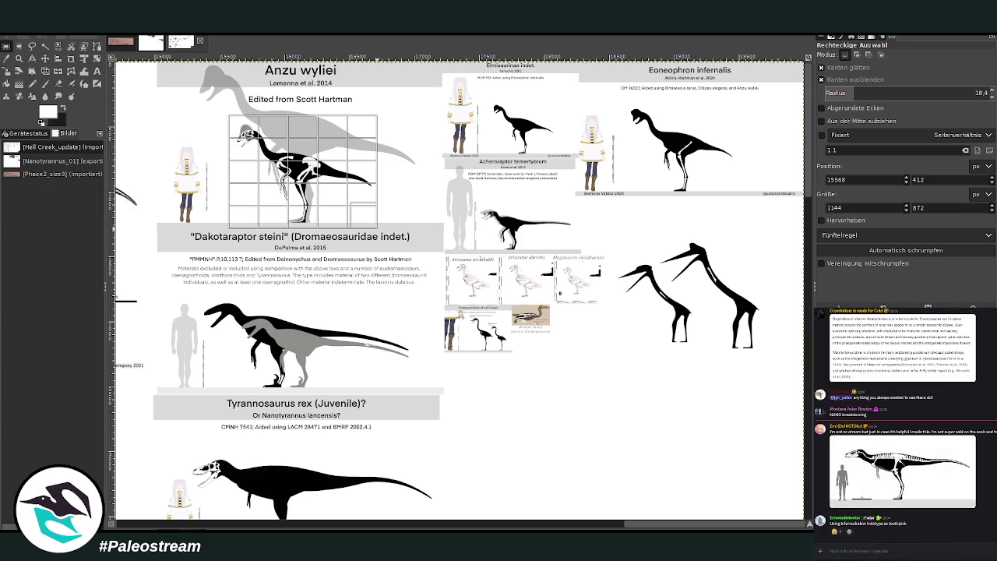
key(Return)
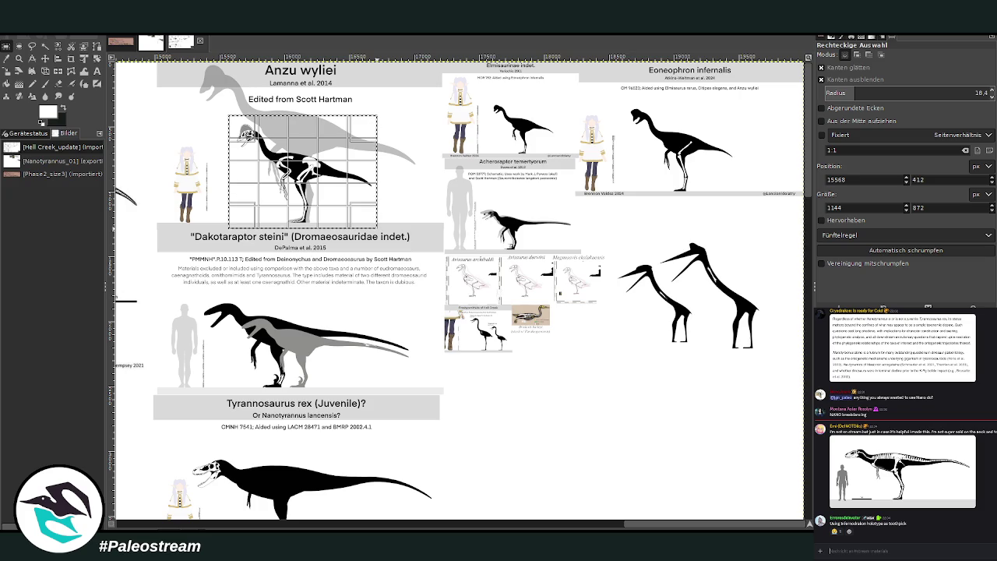
click(411, 158)
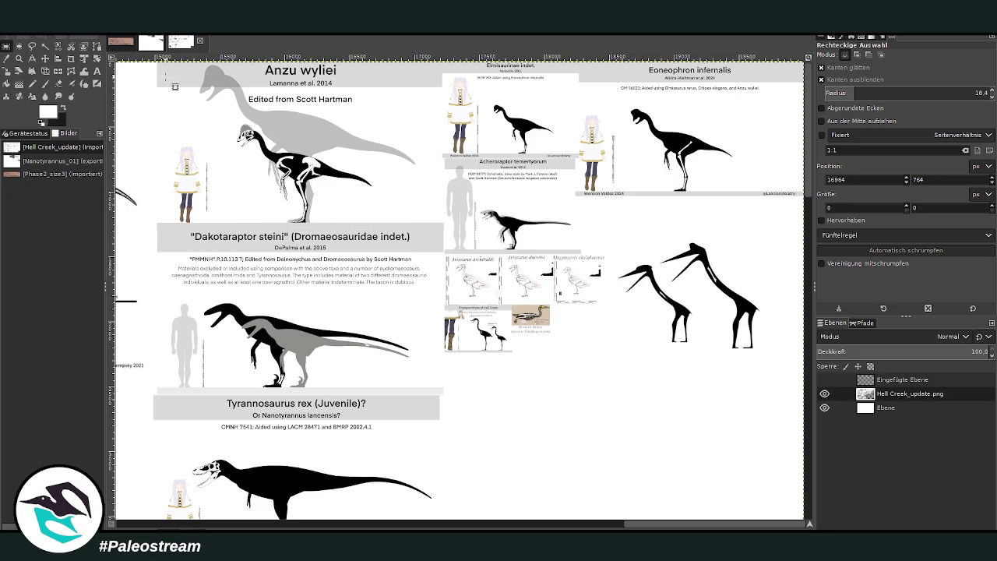
drag(187, 63, 422, 227)
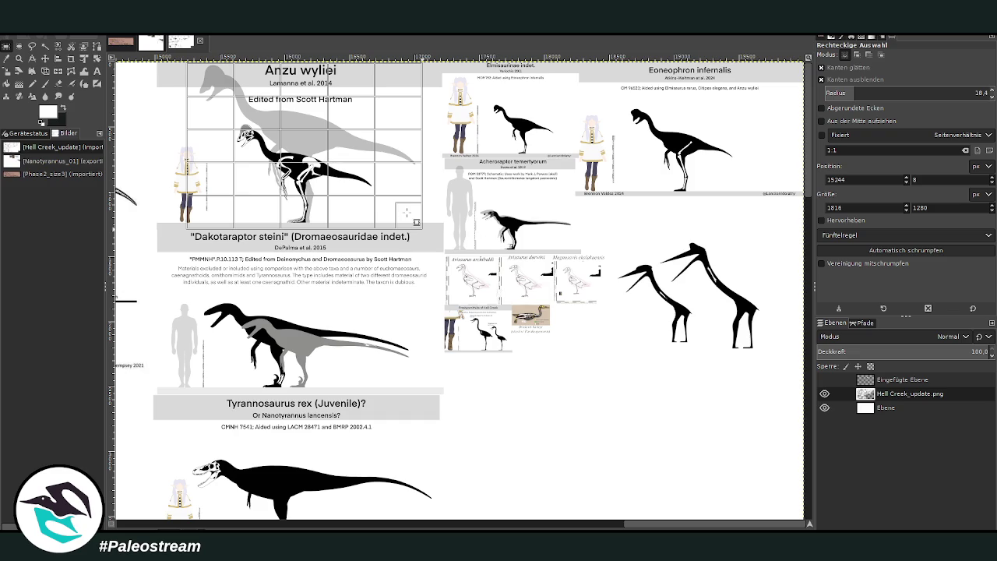
click(407, 212)
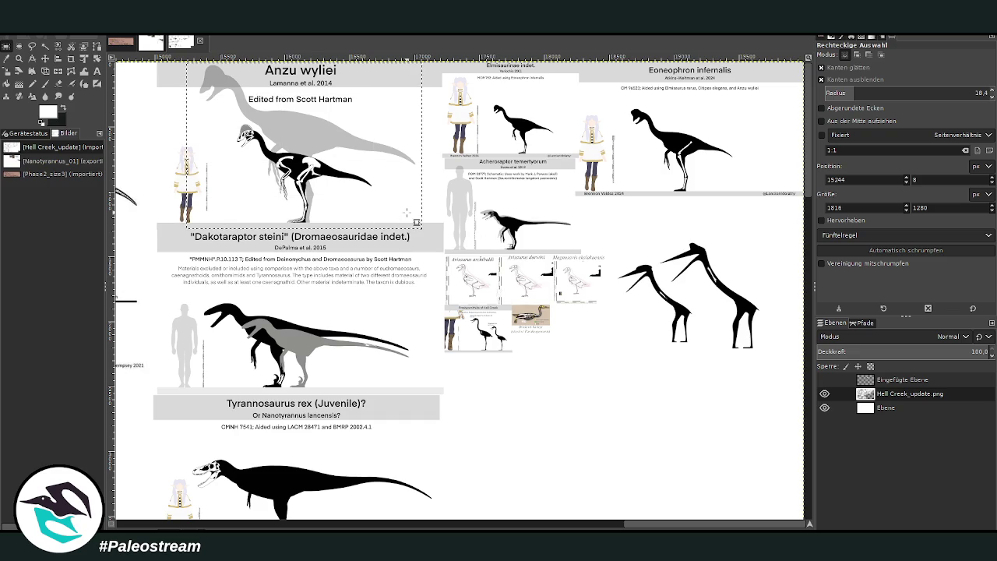
key(ctrl+v)
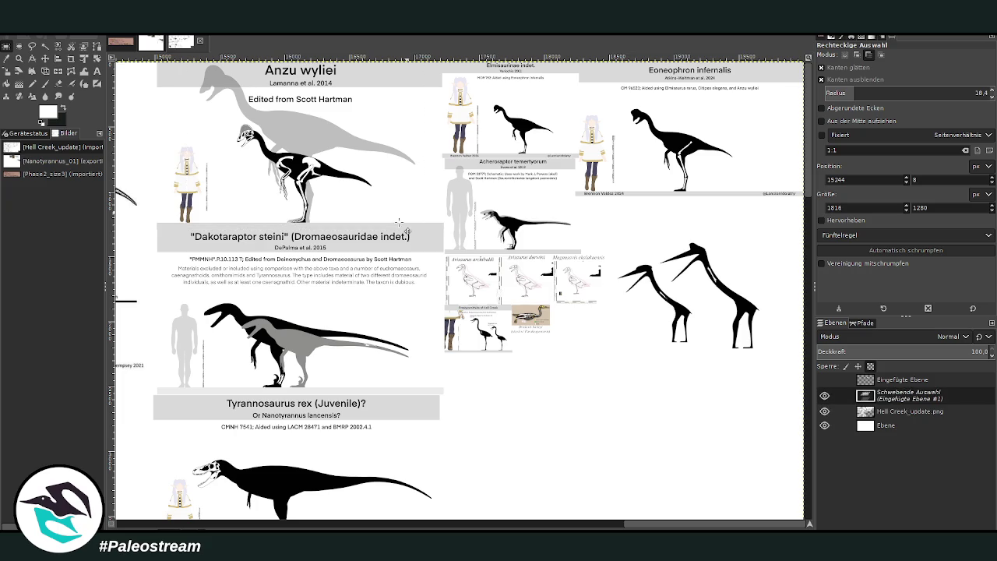
Turn the paste into a new layer and move the Anzu plate beside the small skeleton.
key(shift+ctrl+n)
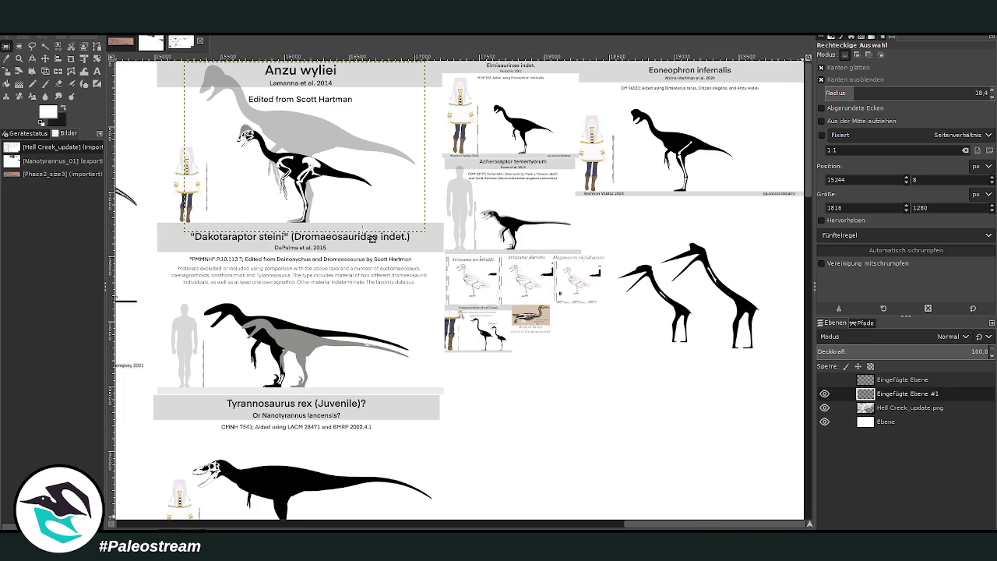
click(44, 58)
drag(287, 160, 247, 385)
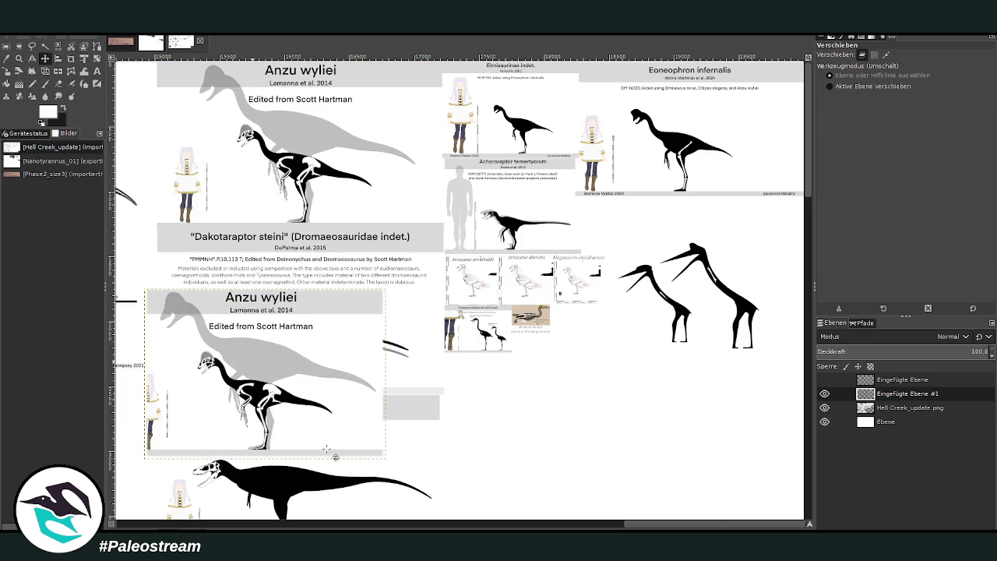
scroll(586, 524, left, 5)
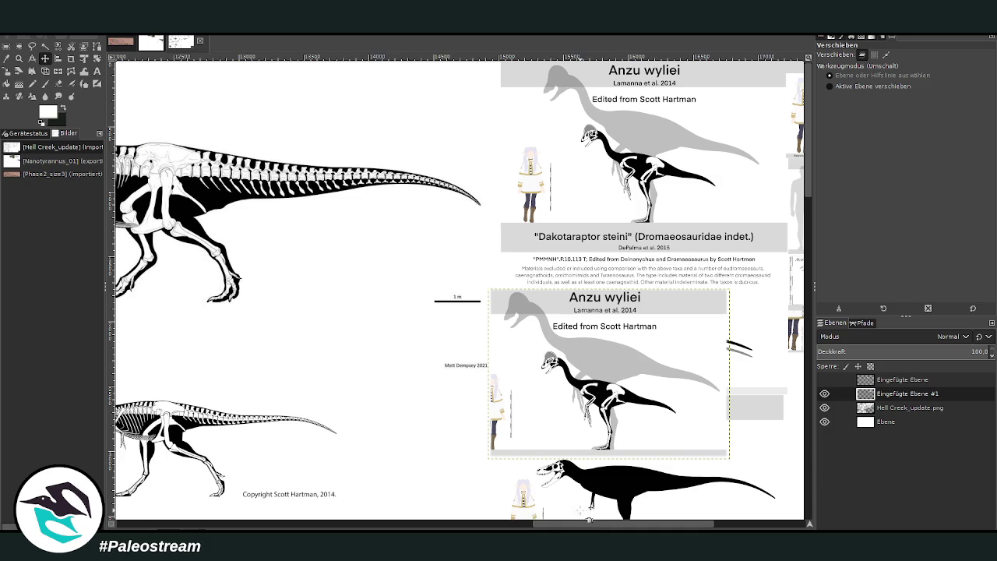
scroll(573, 526, left, 2)
scroll(574, 526, left, 1)
drag(679, 414, 420, 459)
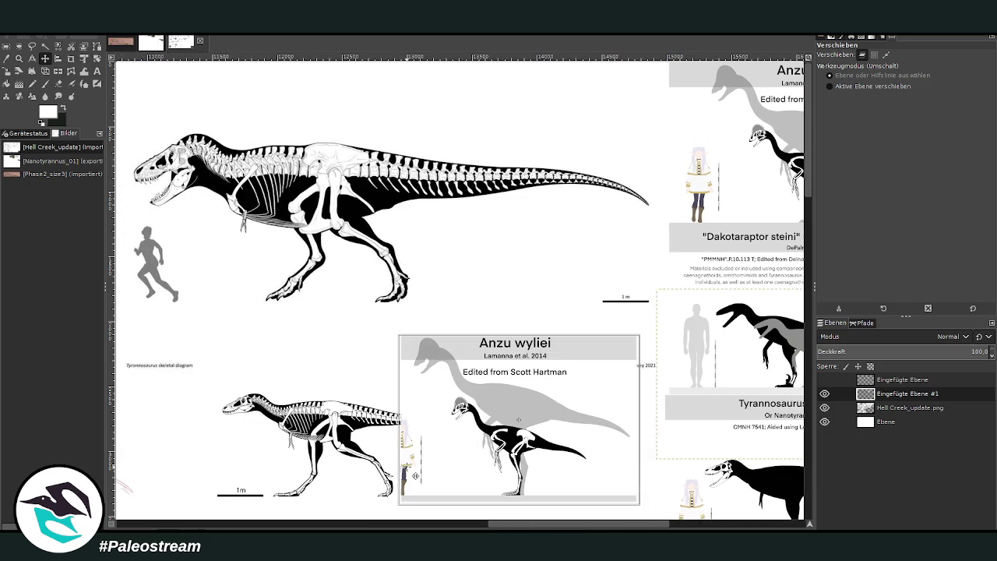
scroll(420, 457, down, 2)
mouse_move(487, 373)
mouse_down()
mouse_move(554, 372)
mouse_move(8, 340)
mouse_up()
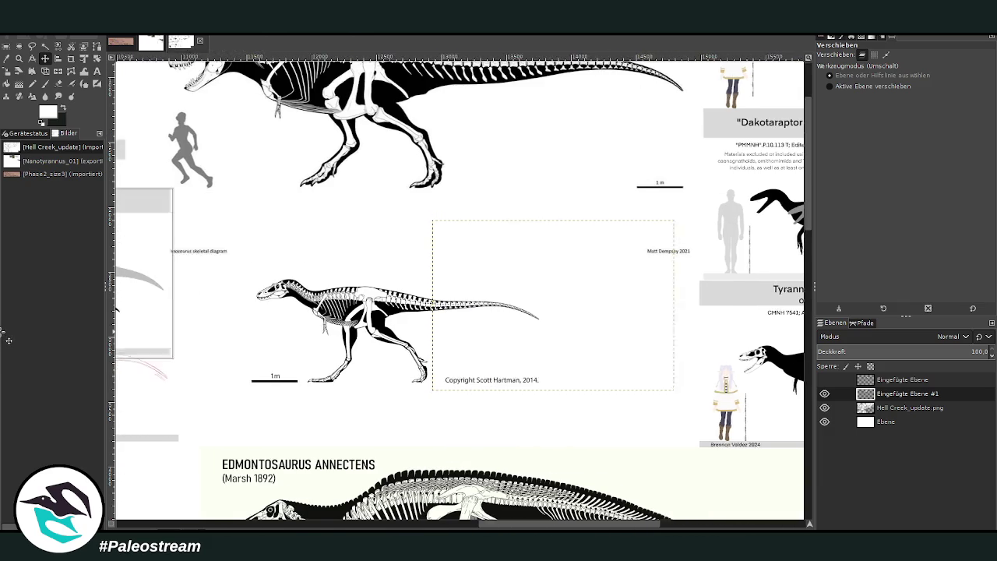
mouse_move(8, 340)
mouse_down()
mouse_move(271, 368)
mouse_move(294, 358)
mouse_up()
Erase the grey Anzu tail over the skeleton's skull with a size-467 eraser.
click(59, 83)
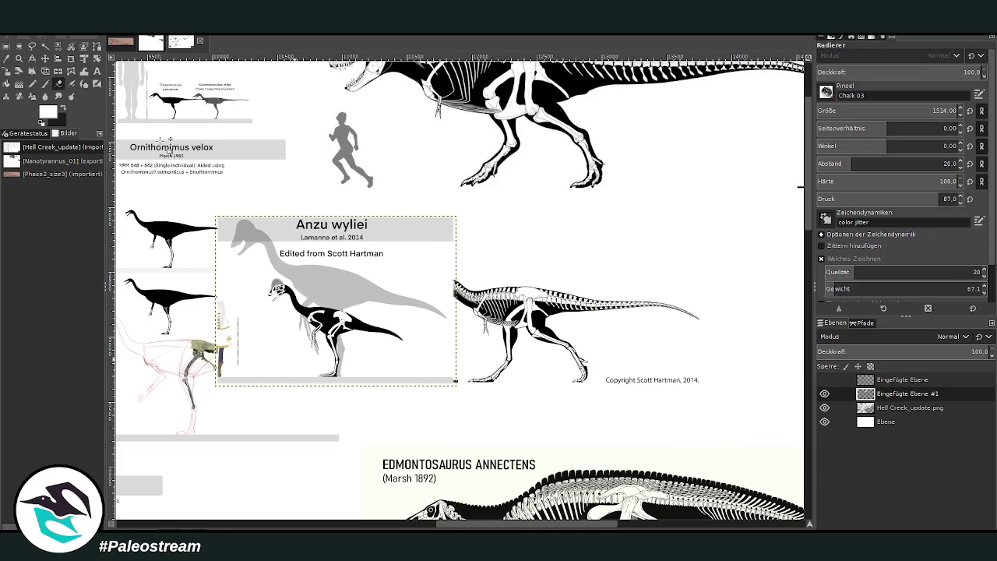
click(895, 110)
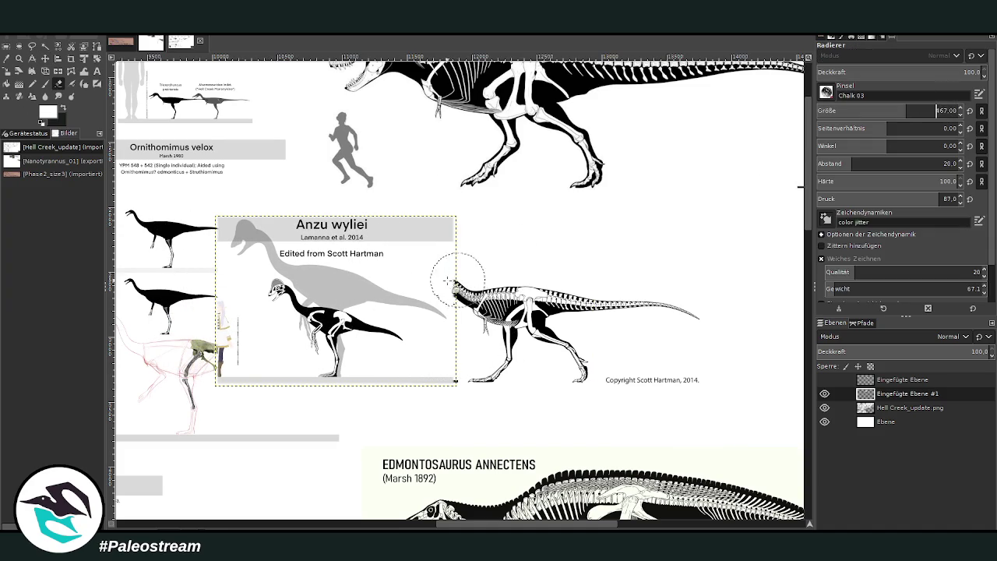
drag(440, 303, 412, 289)
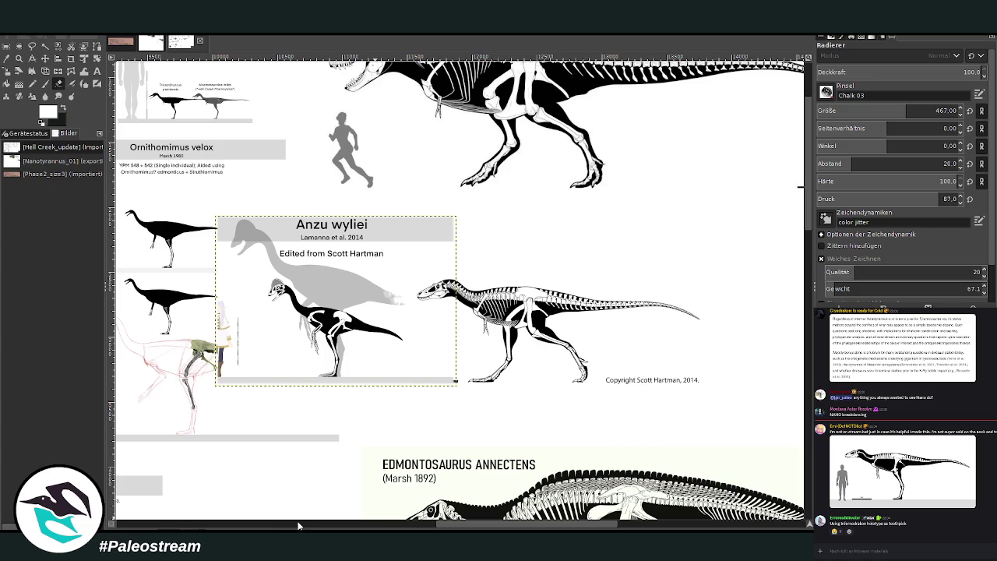
scroll(445, 528, left, 1)
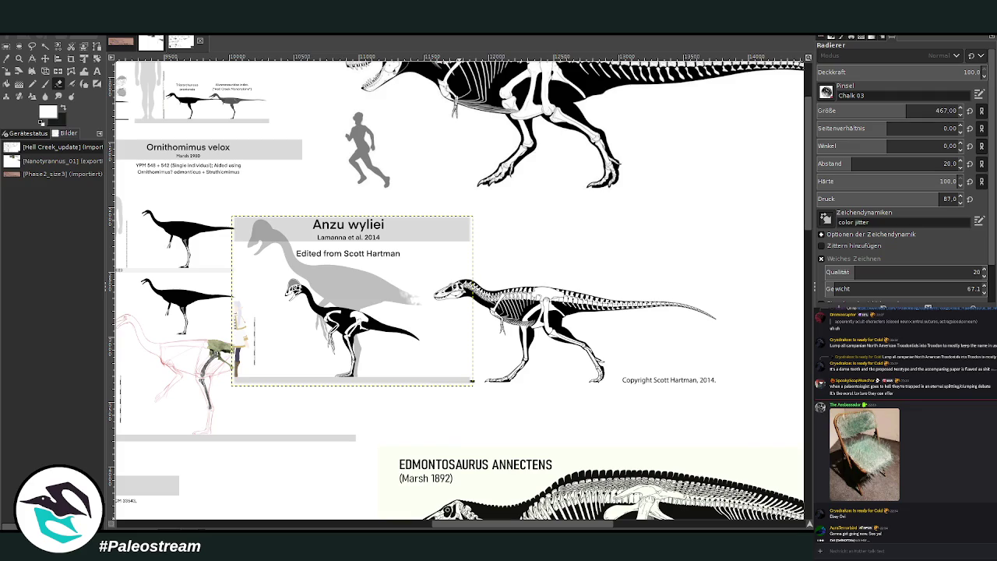
click(895, 456)
Close the enlarged picture, then select and copy the walking armoured dinosaur skeleton.
key(Escape)
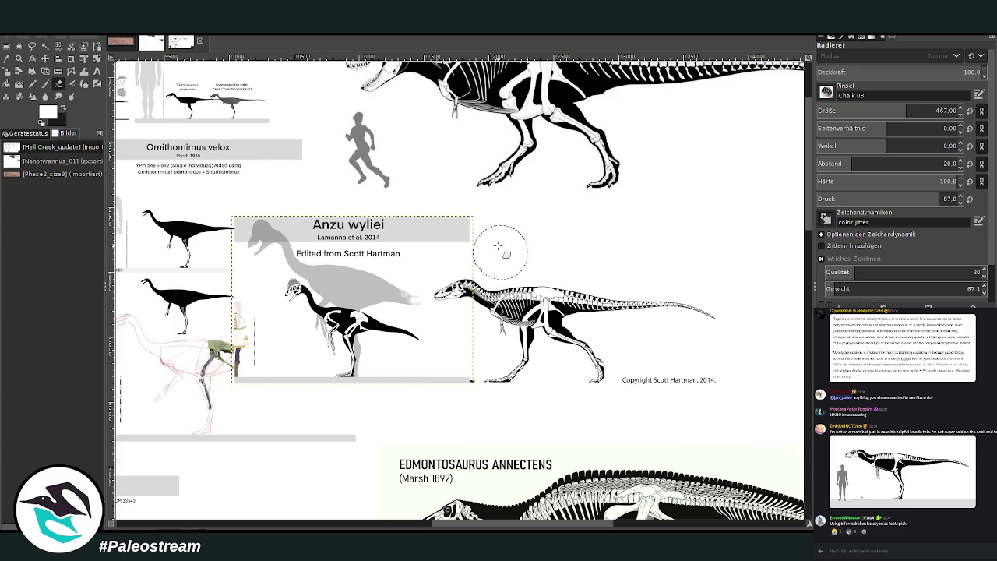
drag(468, 526, 152, 526)
scroll(345, 423, down, 5)
scroll(345, 423, up, 5)
scroll(345, 423, up, 1)
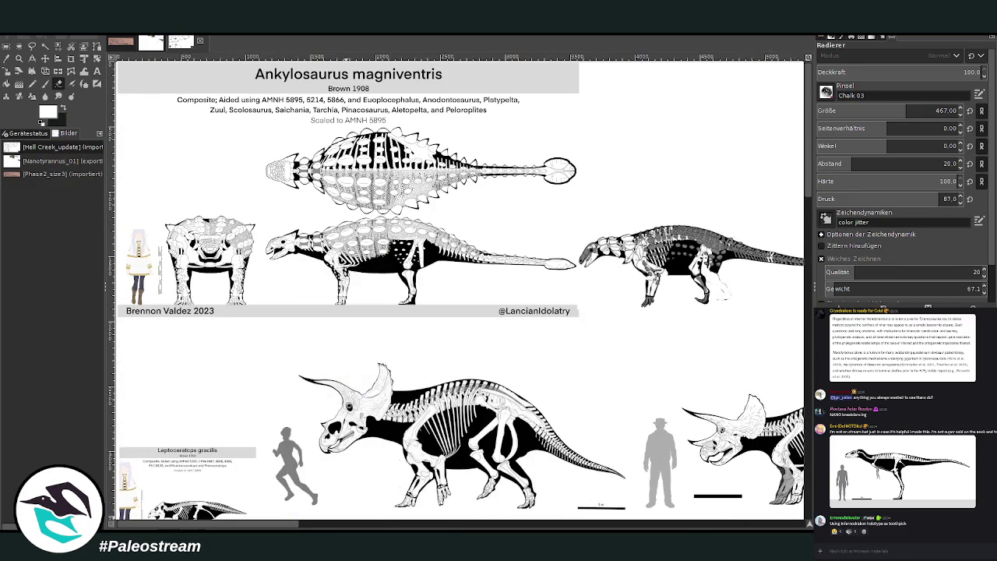
scroll(345, 423, right, 3)
scroll(331, 273, right, 5)
scroll(331, 272, right, 1)
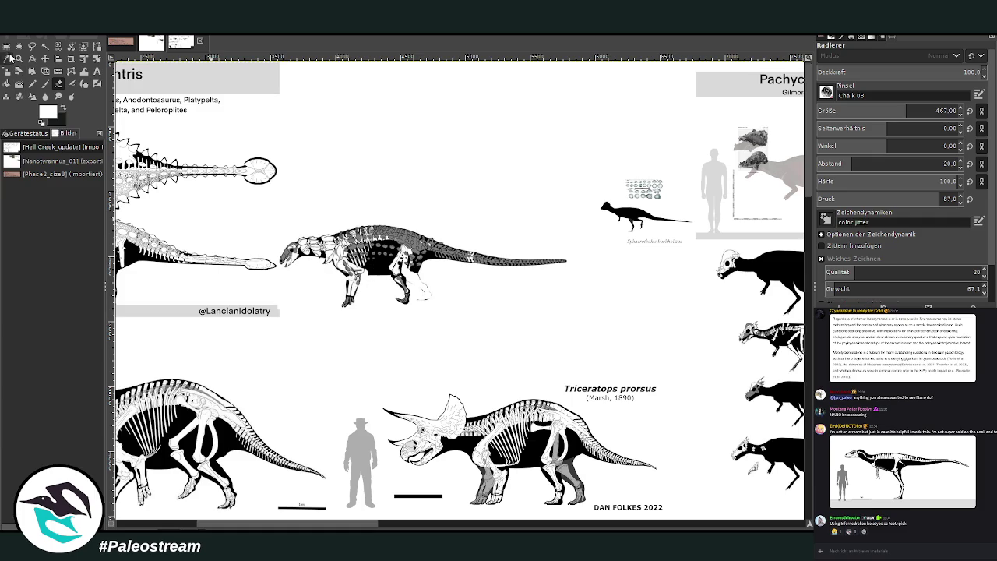
click(6, 45)
drag(279, 224, 569, 311)
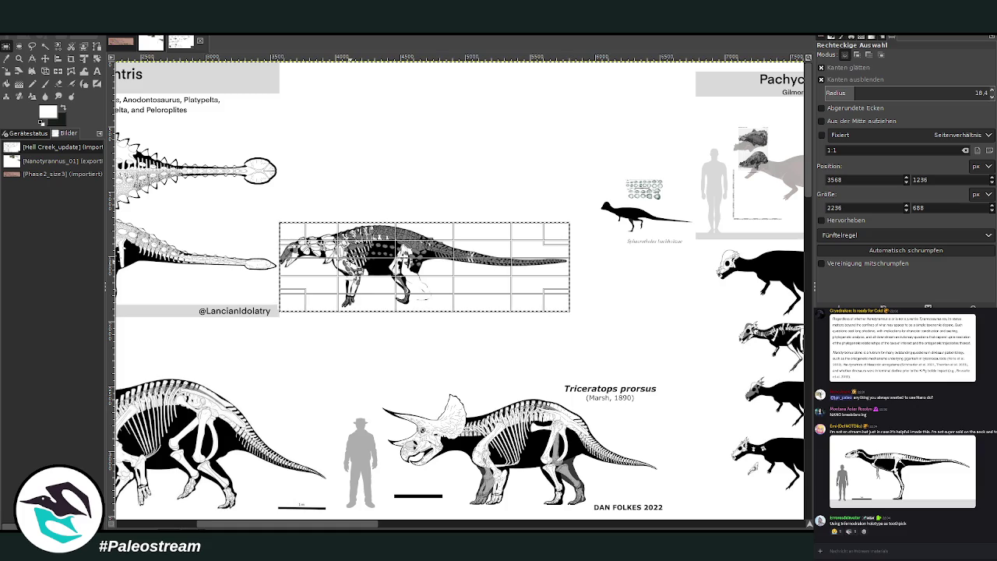
drag(296, 235, 293, 235)
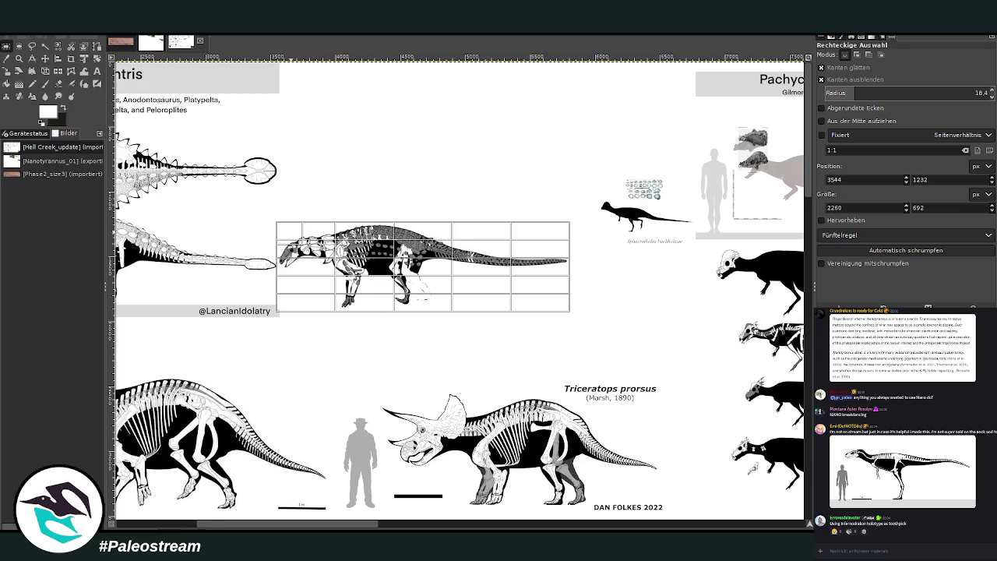
key(Return)
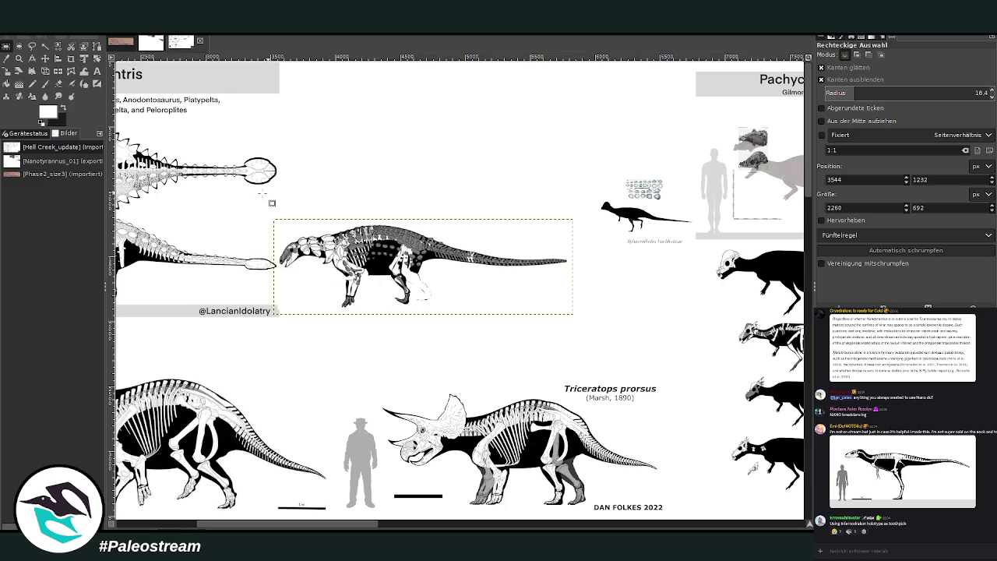
Place the armoured skeleton just right of the small tyrannosaur skeleton.
click(45, 59)
scroll(705, 340, right, 1)
scroll(459, 289, right, 5)
scroll(459, 288, right, 4)
scroll(459, 288, right, 4)
scroll(459, 288, right, 4)
mouse_move(901, 274)
mouse_down()
mouse_move(699, 390)
mouse_move(689, 371)
mouse_up()
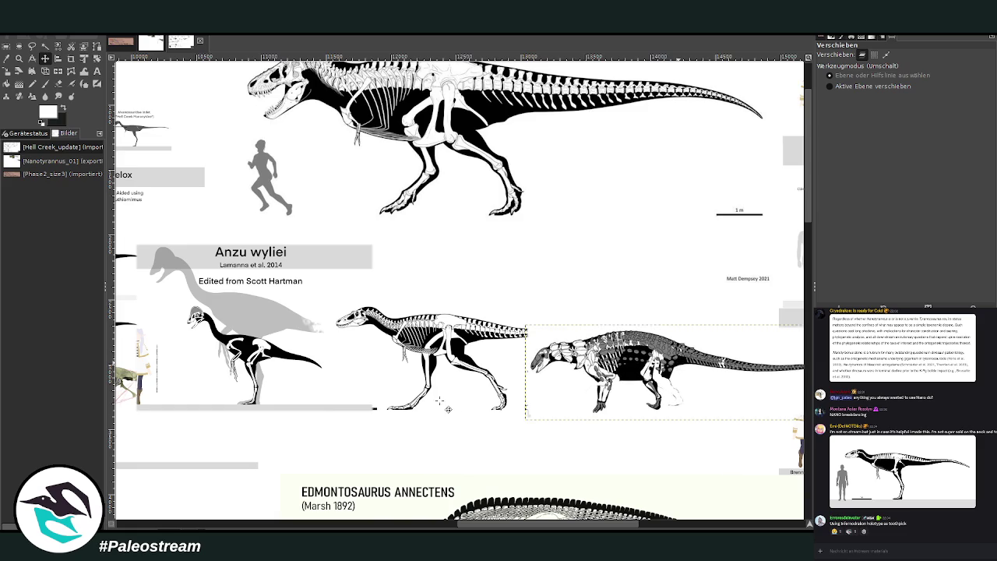
drag(603, 374, 771, 373)
drag(871, 416, 784, 416)
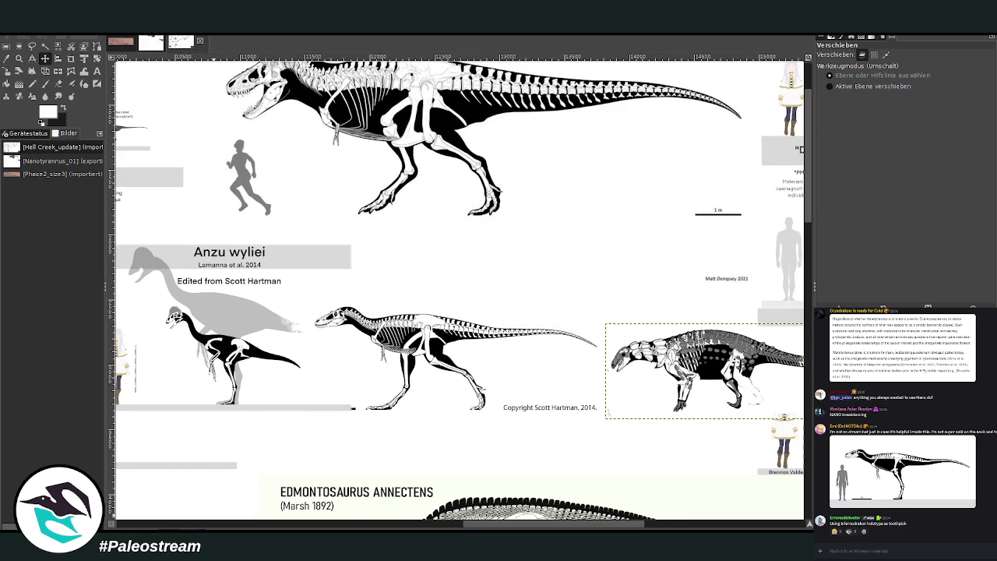
click(983, 492)
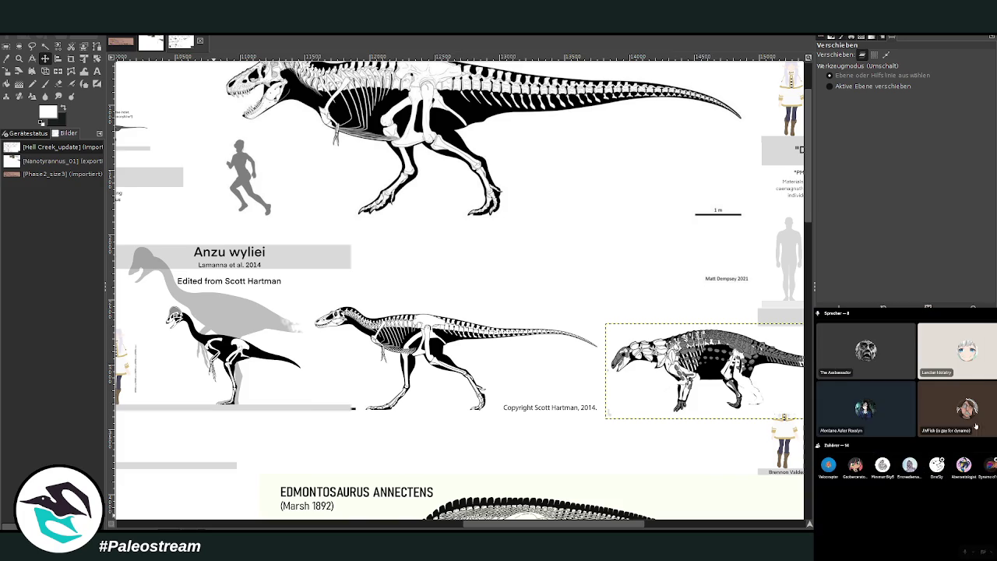
Open a voice-chat participant's options, then pick the Zoom tool in the toolbox.
right_click(953, 327)
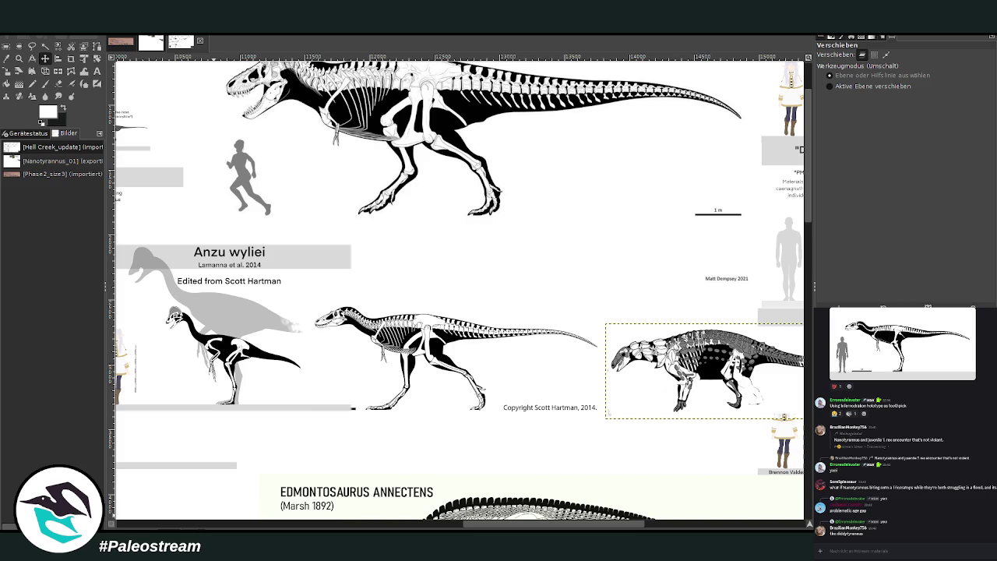
click(18, 58)
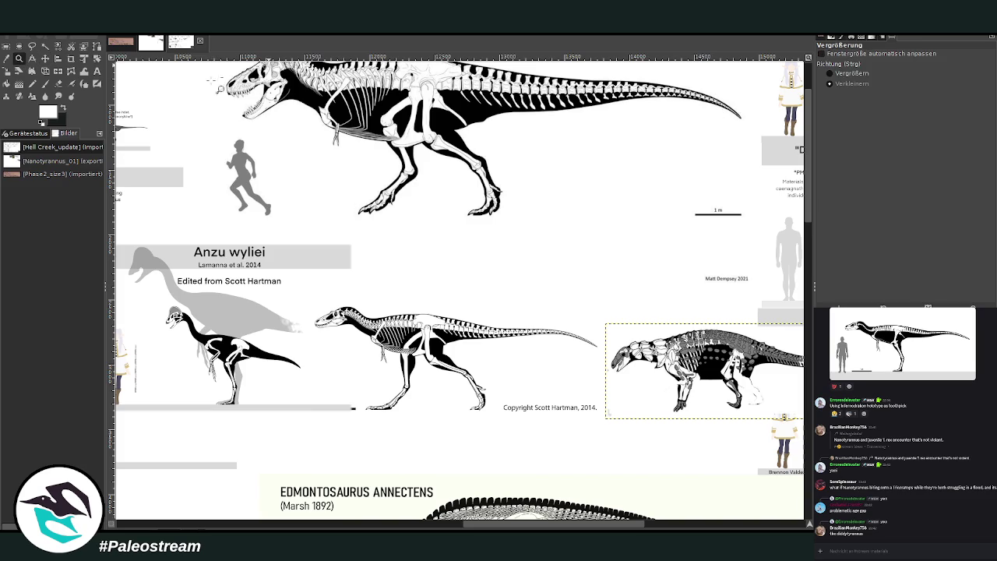
Zoom out and scroll around to view the whole Hell Creek skeletal comparison chart.
ctrl+click(526, 282)
ctrl+click(526, 282)
ctrl+click(514, 267)
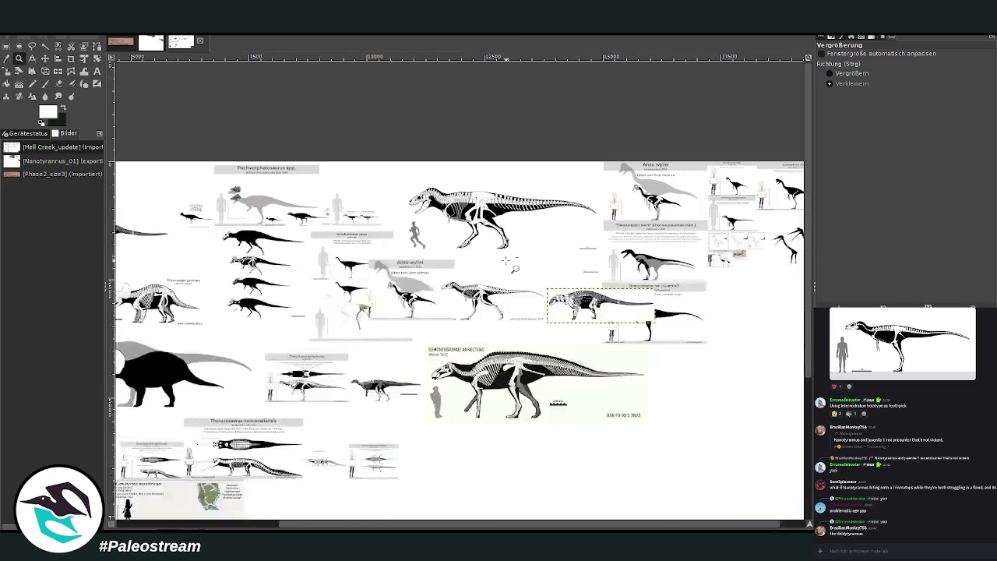
scroll(476, 527, left, 5)
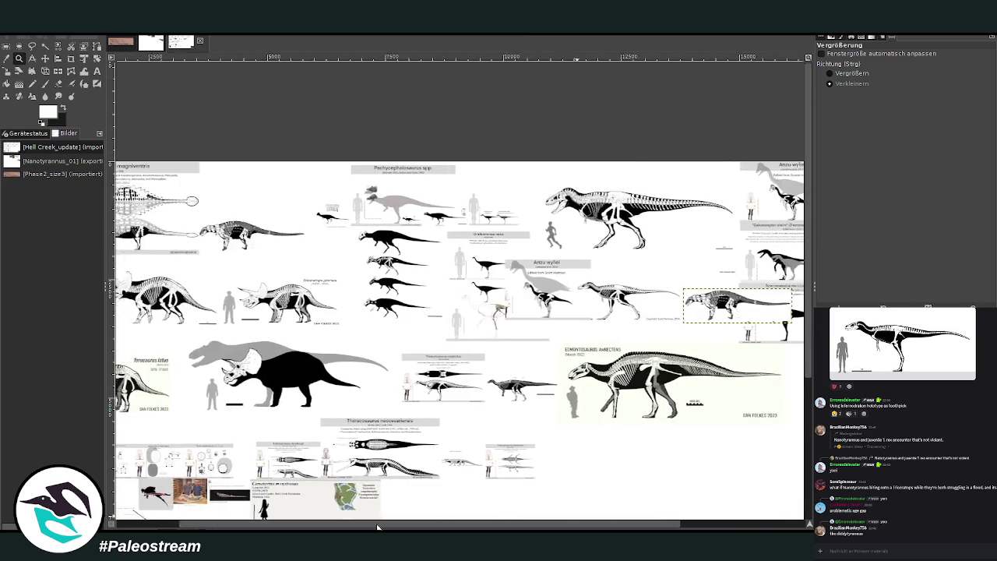
scroll(381, 434, down, 3)
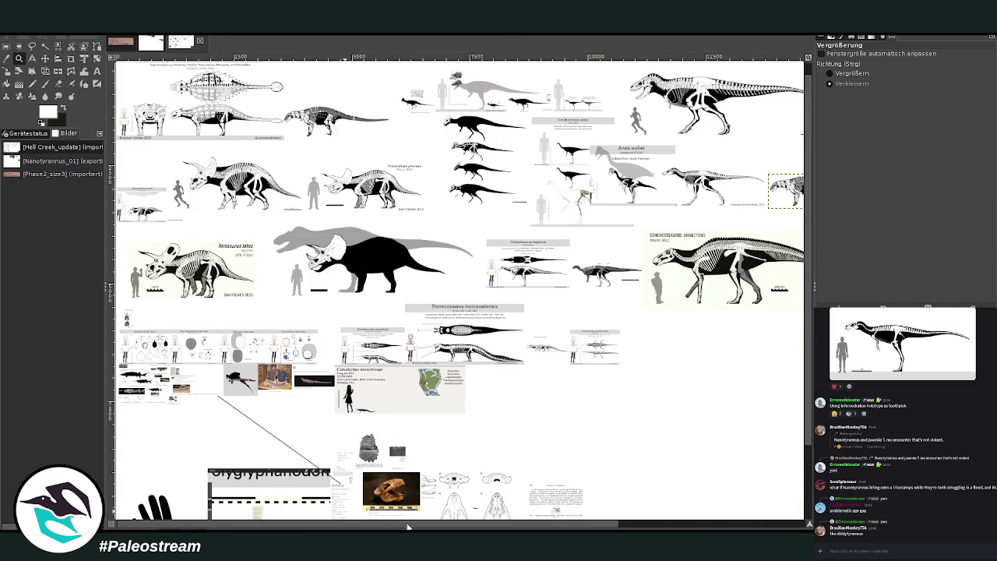
scroll(471, 442, down, 2)
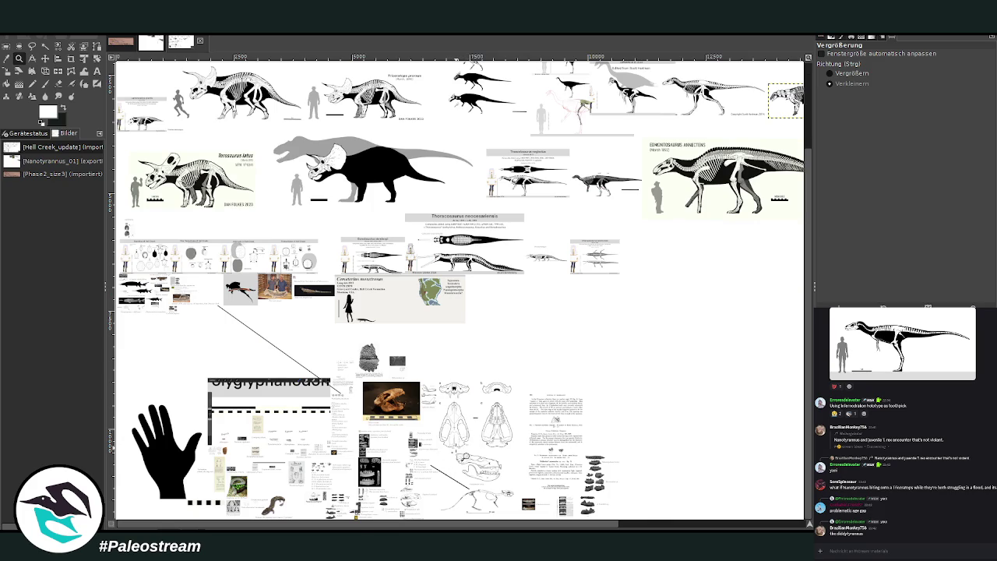
scroll(464, 456, up, 2)
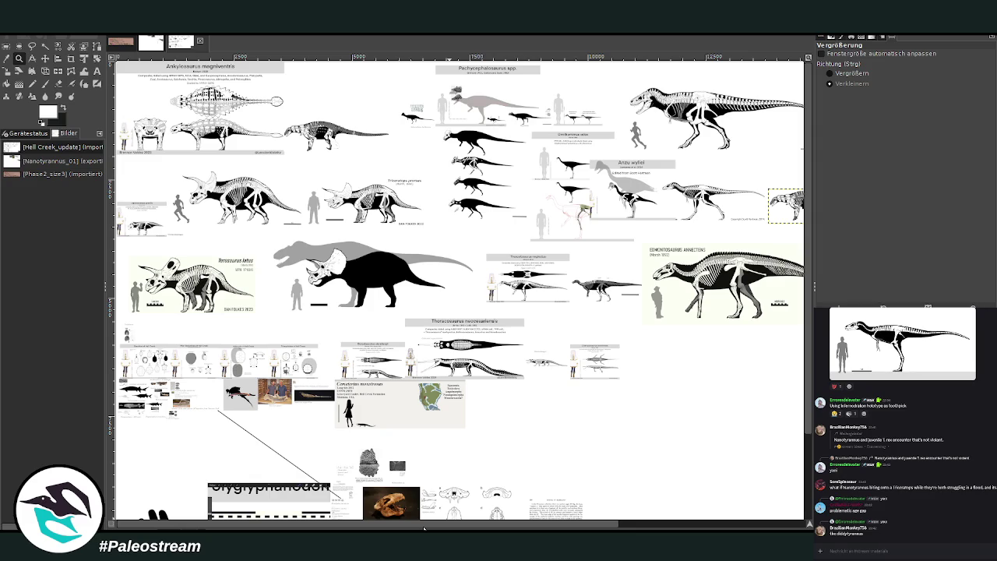
mouse_move(423, 529)
mouse_down()
mouse_move(667, 528)
mouse_move(399, 504)
mouse_up()
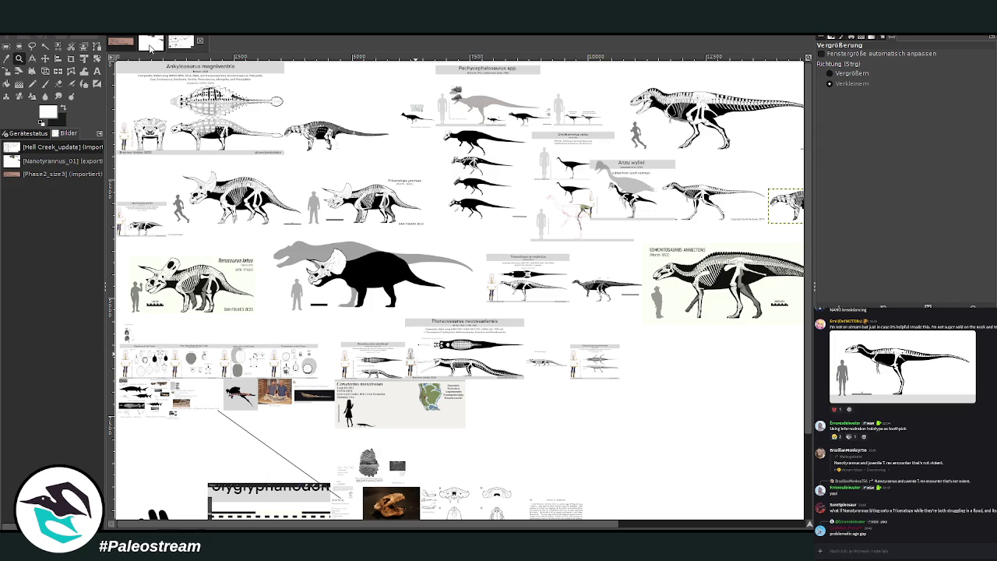
click(151, 44)
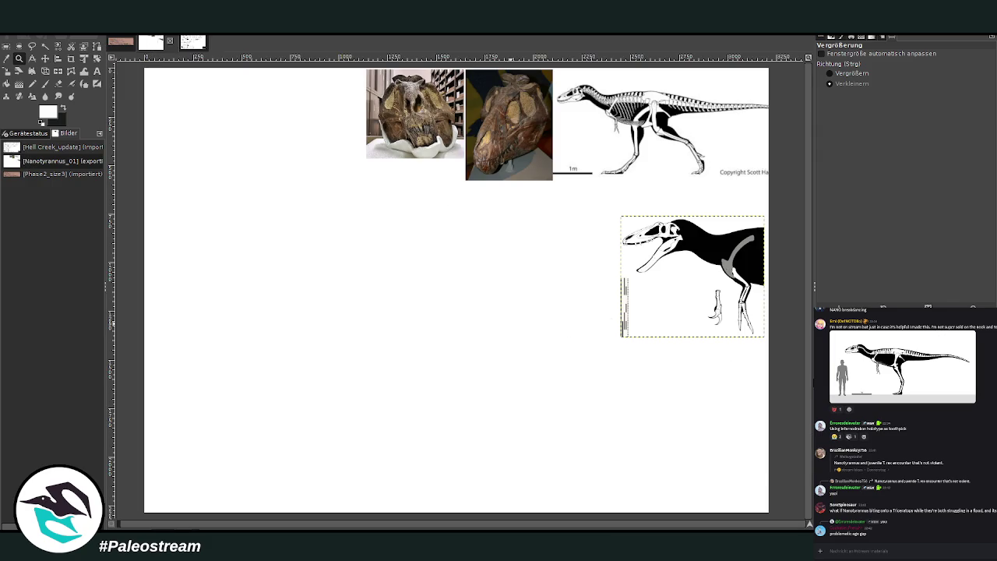
Paste the Triceratops skull, scale it to 687 × 675, and place it below the silhouette.
key(ctrl+v)
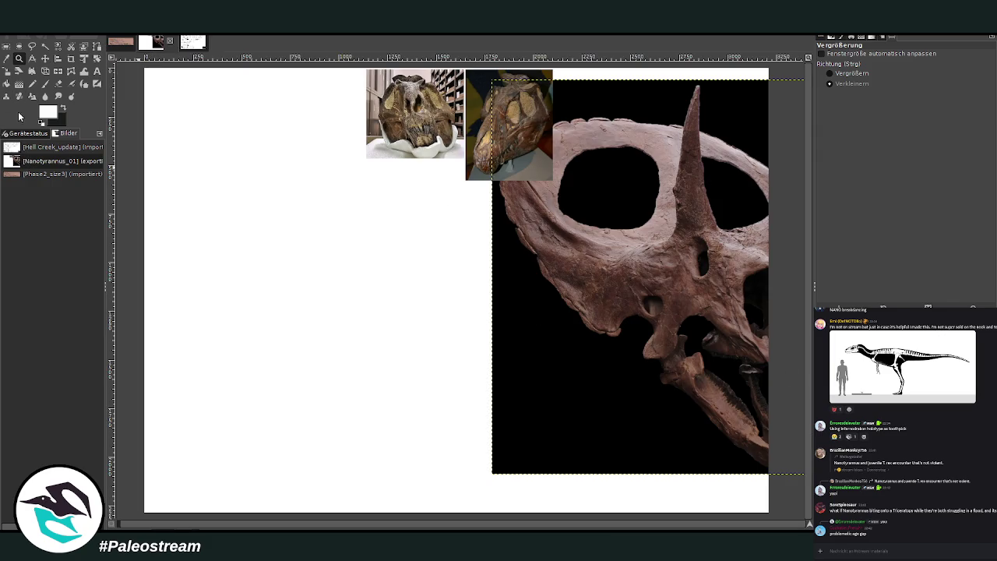
key(shift+s)
click(667, 308)
mouse_move(649, 311)
mouse_down()
mouse_move(678, 265)
mouse_move(646, 231)
mouse_up()
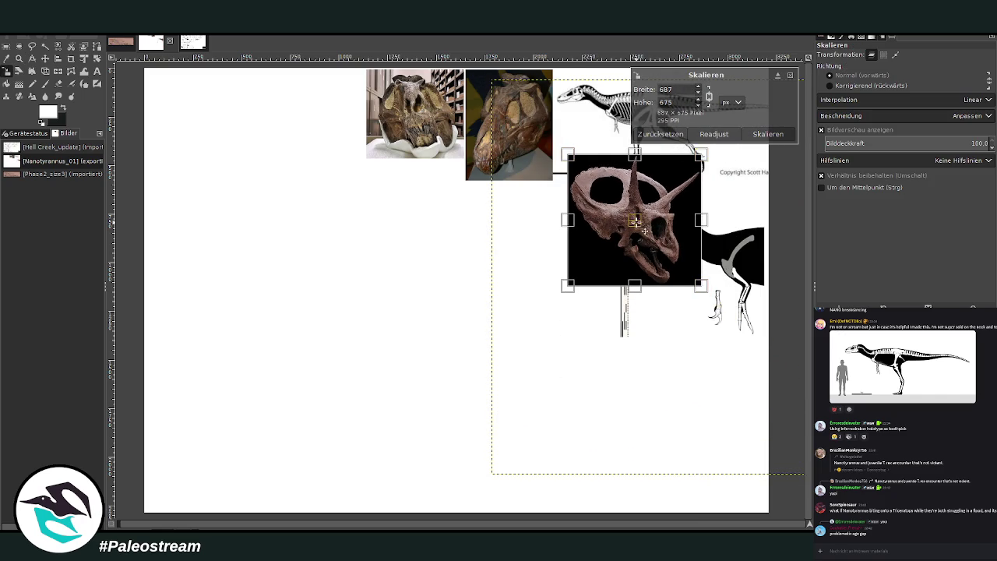
drag(646, 232, 713, 405)
click(754, 137)
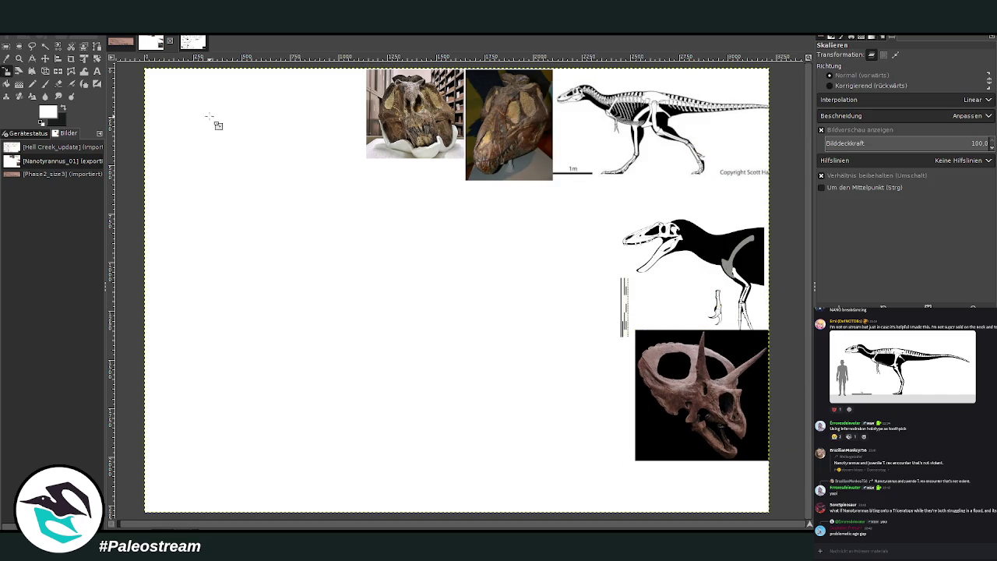
Rotate the white background layer by 90 degrees.
key(shift+r)
click(310, 185)
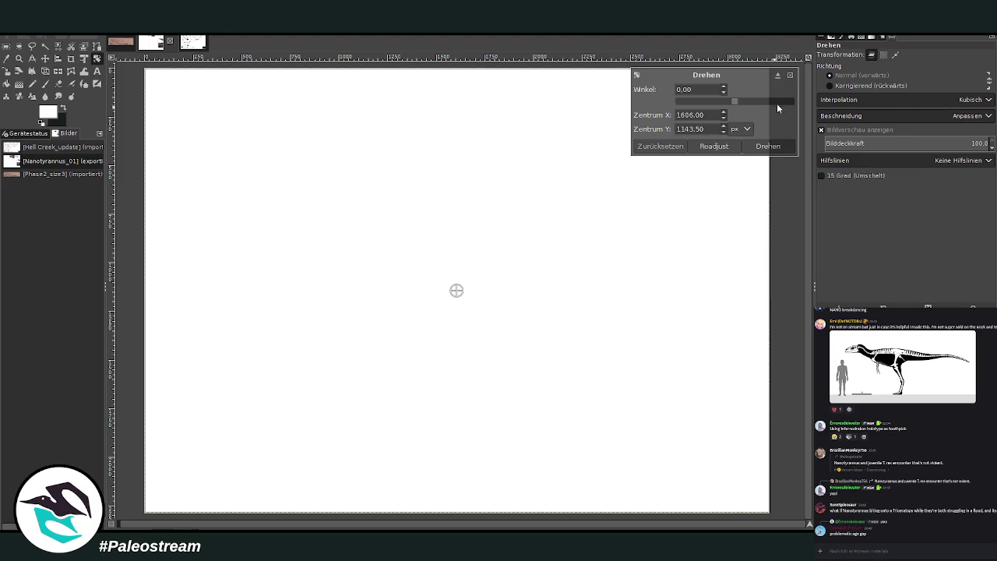
drag(788, 102, 793, 102)
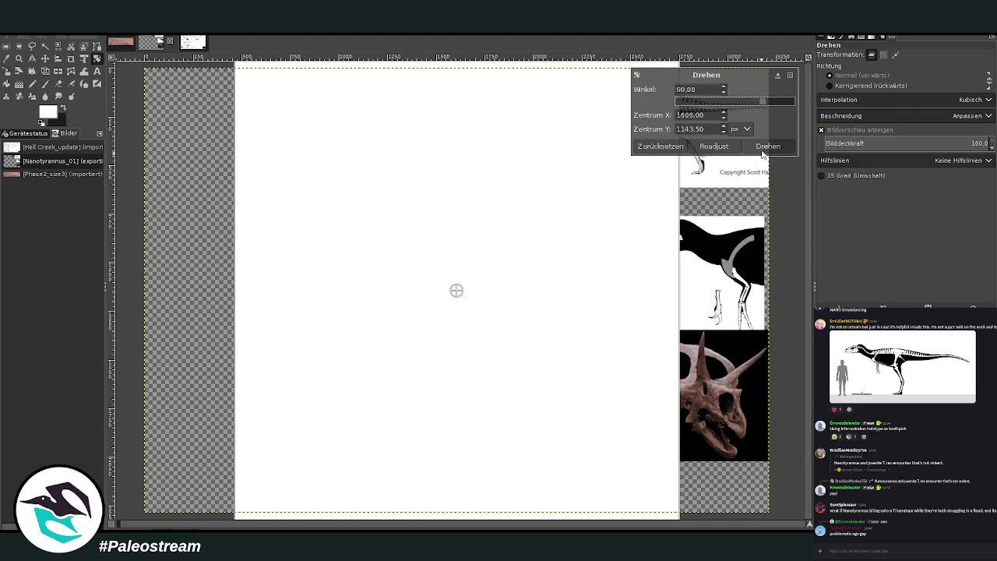
key(Return)
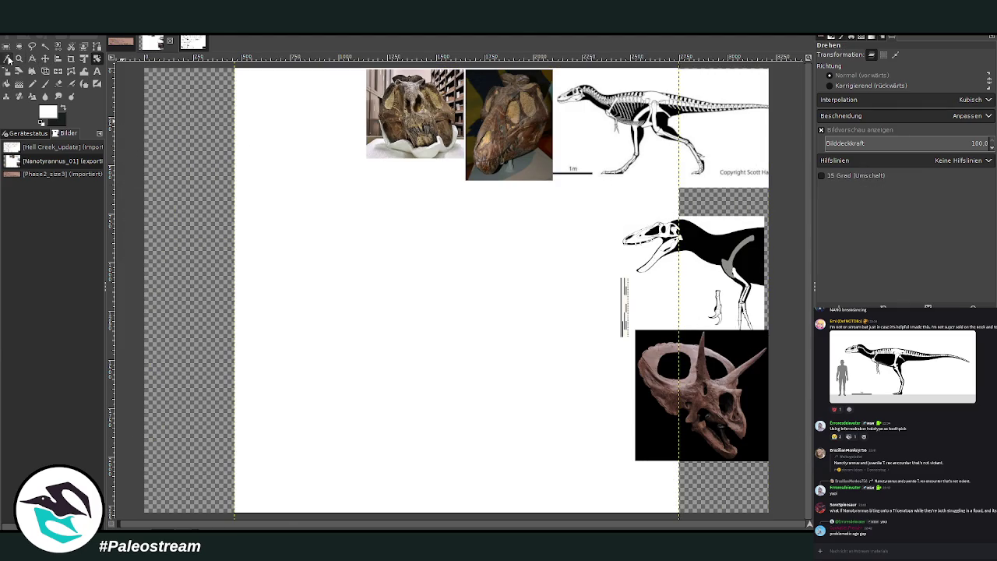
click(19, 58)
Stack the skeleton drawing, silhouette and Triceratops skull in a column on the page.
click(849, 83)
click(580, 217)
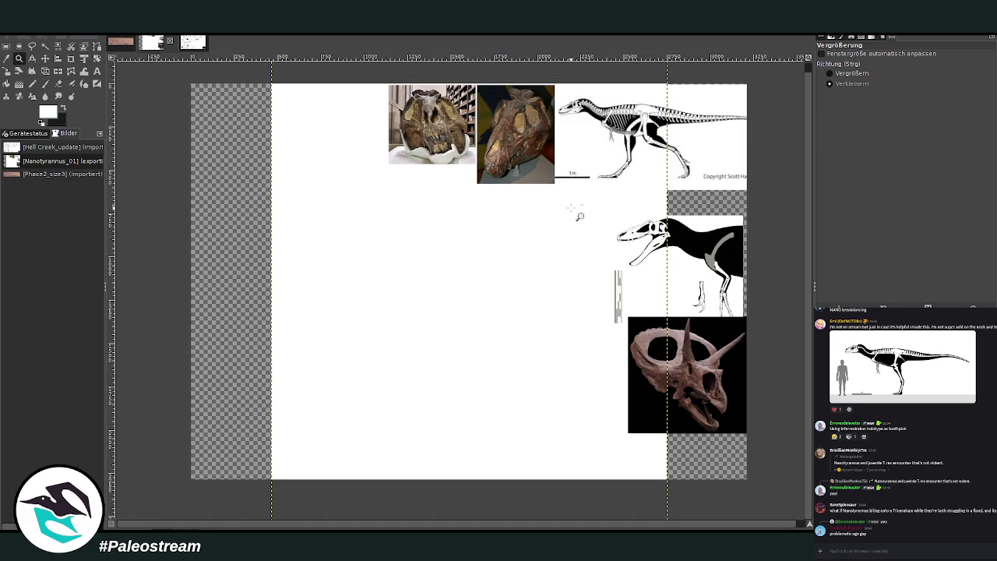
click(580, 217)
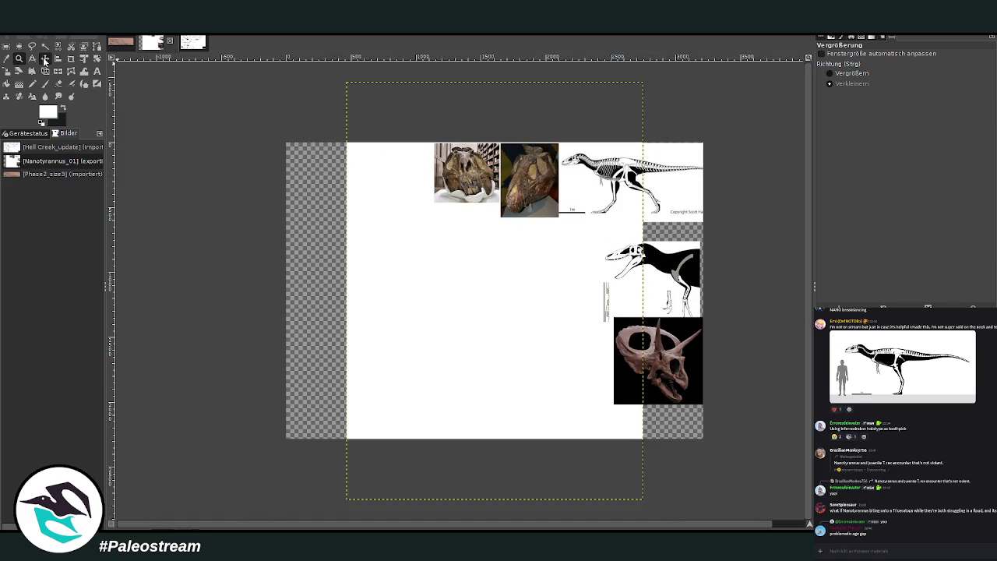
click(45, 59)
drag(601, 198, 503, 268)
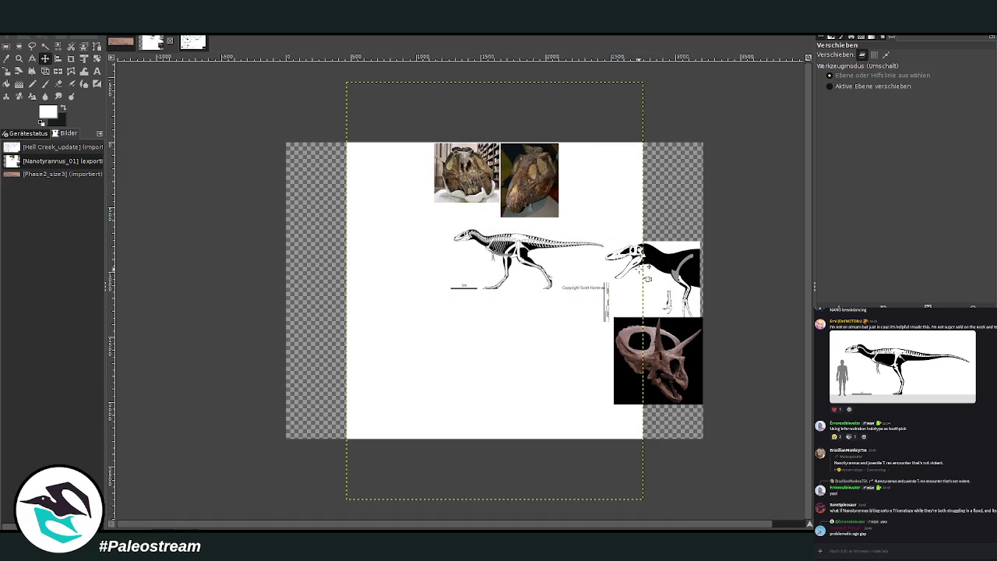
drag(642, 276, 553, 328)
drag(689, 356, 609, 381)
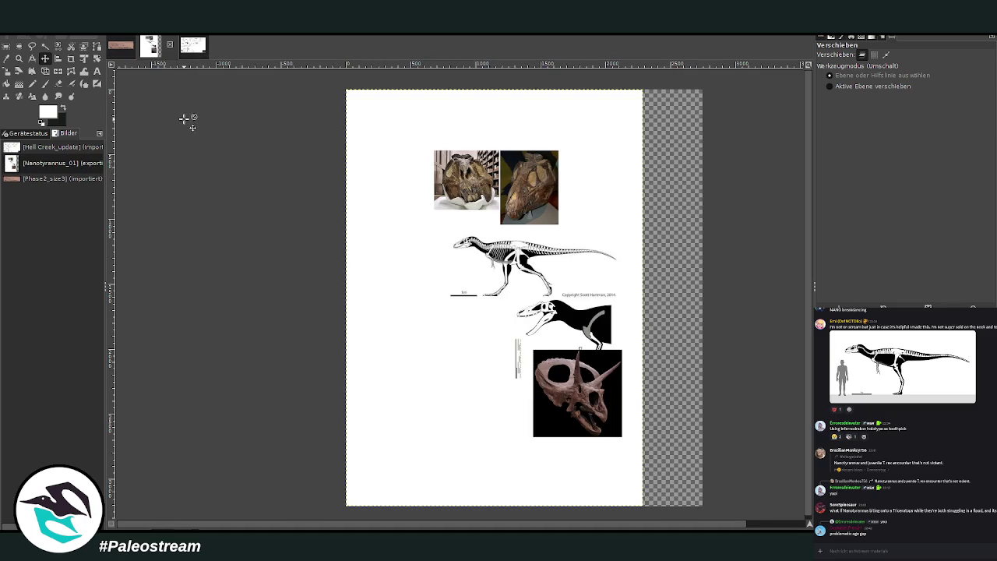
Crop the canvas to the portrait page area.
click(74, 62)
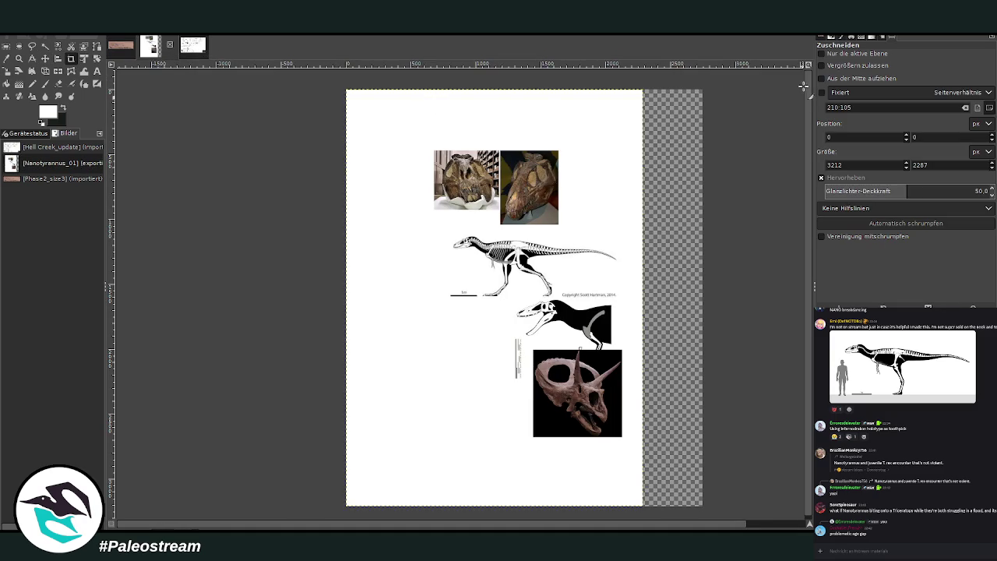
mouse_move(346, 91)
mouse_down()
mouse_move(621, 501)
mouse_move(657, 507)
mouse_up()
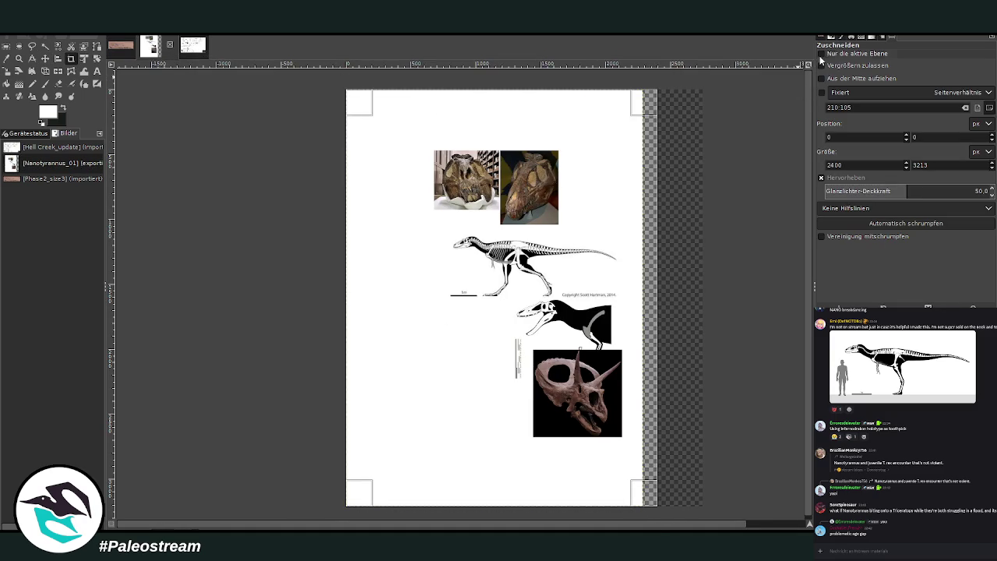
drag(633, 254, 617, 255)
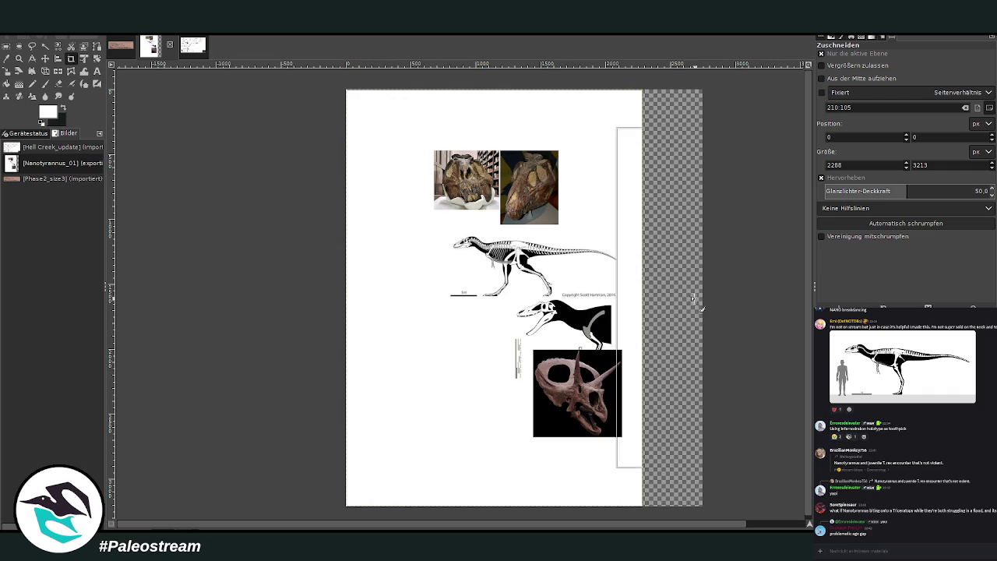
key(Return)
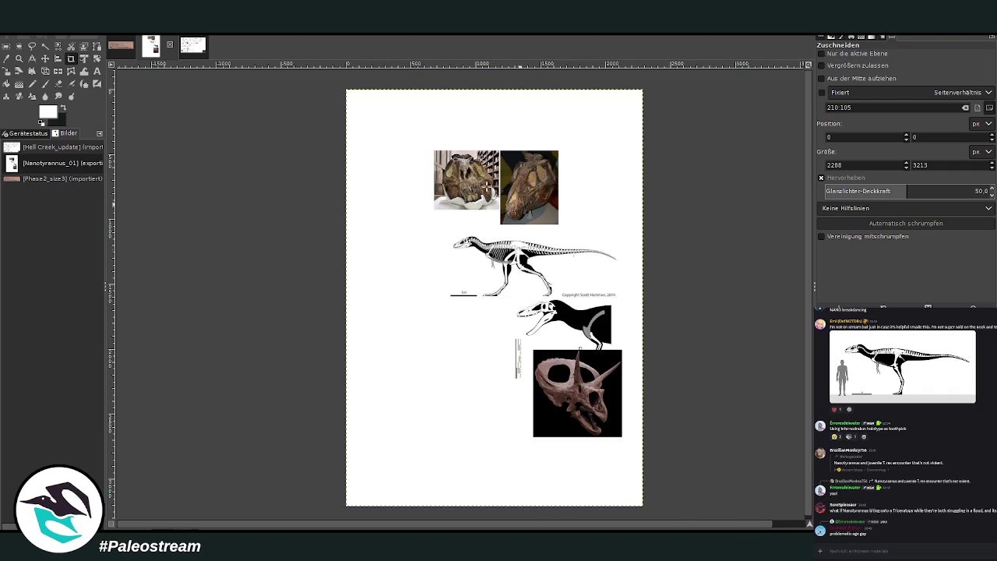
Zoom in on the page and raise the white page layer above the references.
click(18, 59)
click(848, 73)
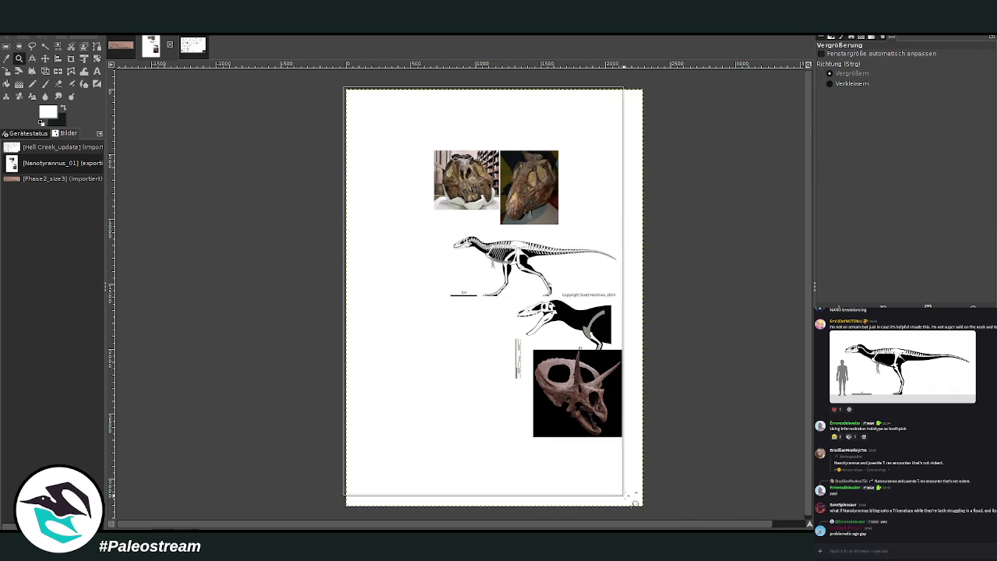
drag(343, 86, 655, 513)
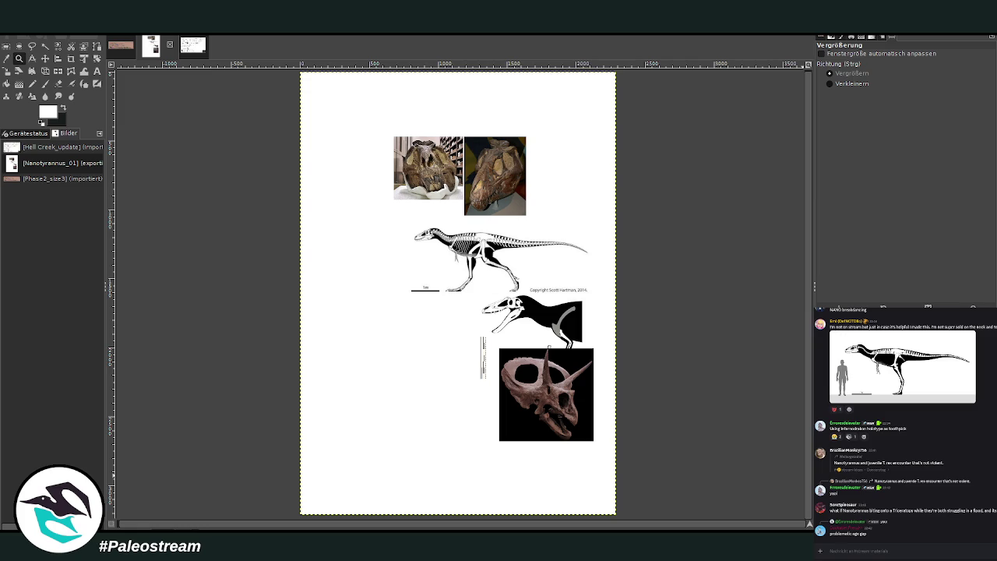
click(546, 394)
key(ctrl+z)
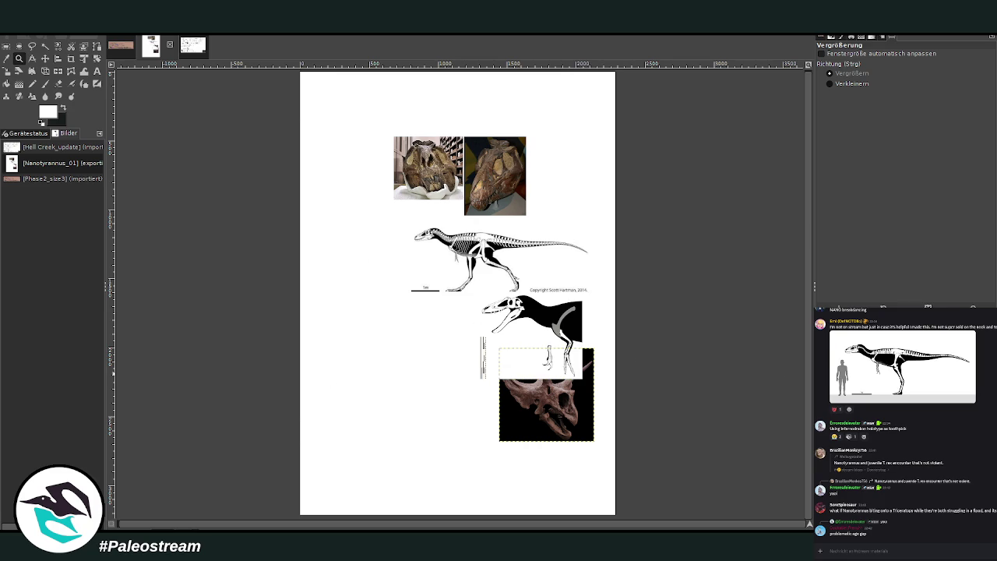
key(Page_Up)
key(shift+Page_Up)
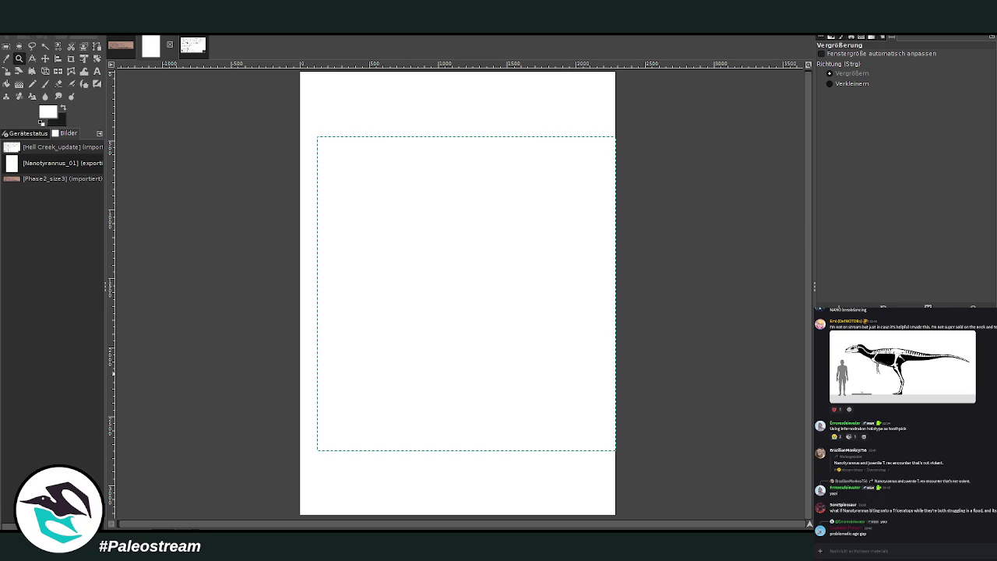
Raise the Triceratops skull layer above the white page, then bucket-fill the page dark green-black.
key(Page_Down)
key(shift+Page_Up)
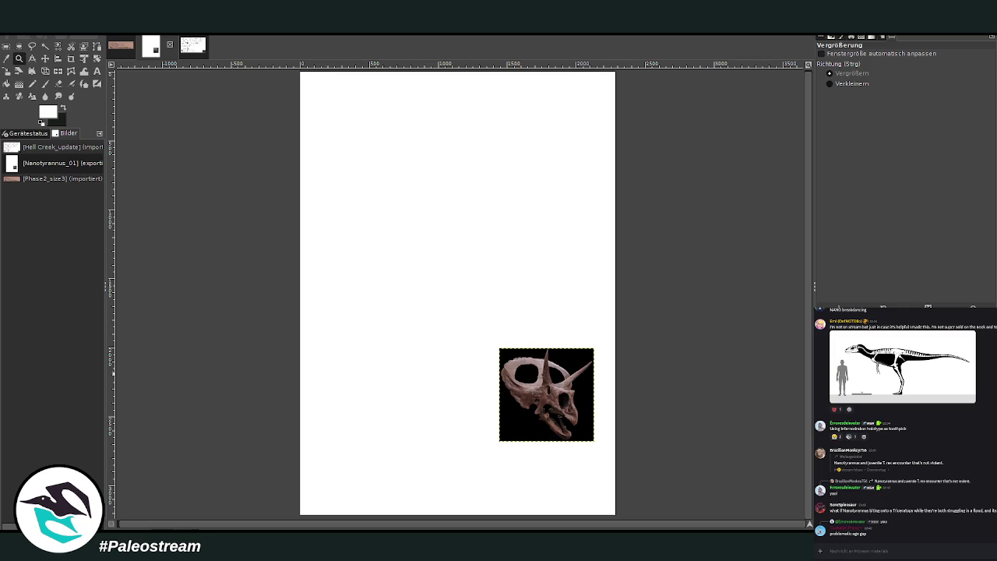
click(46, 83)
click(64, 109)
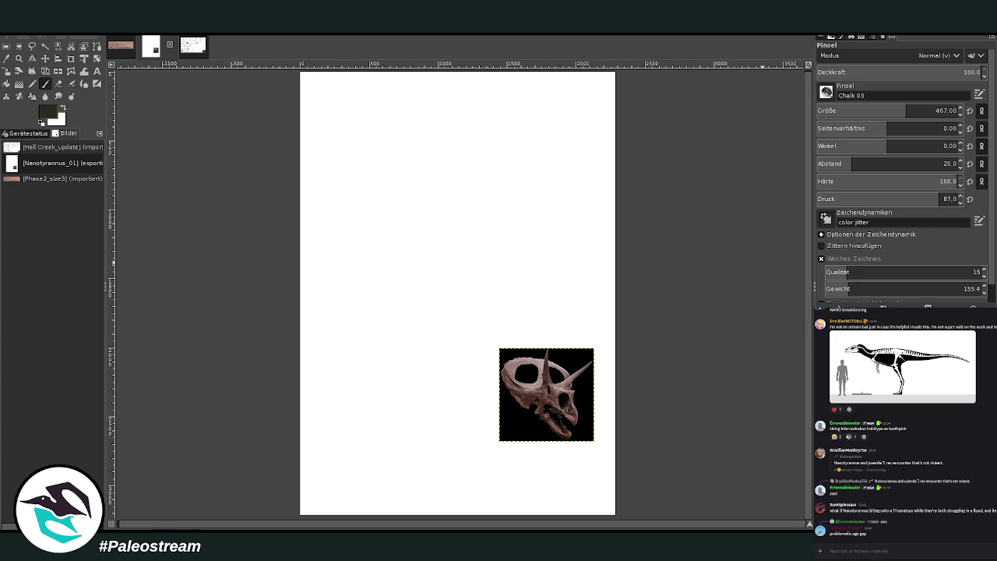
key(shift+b)
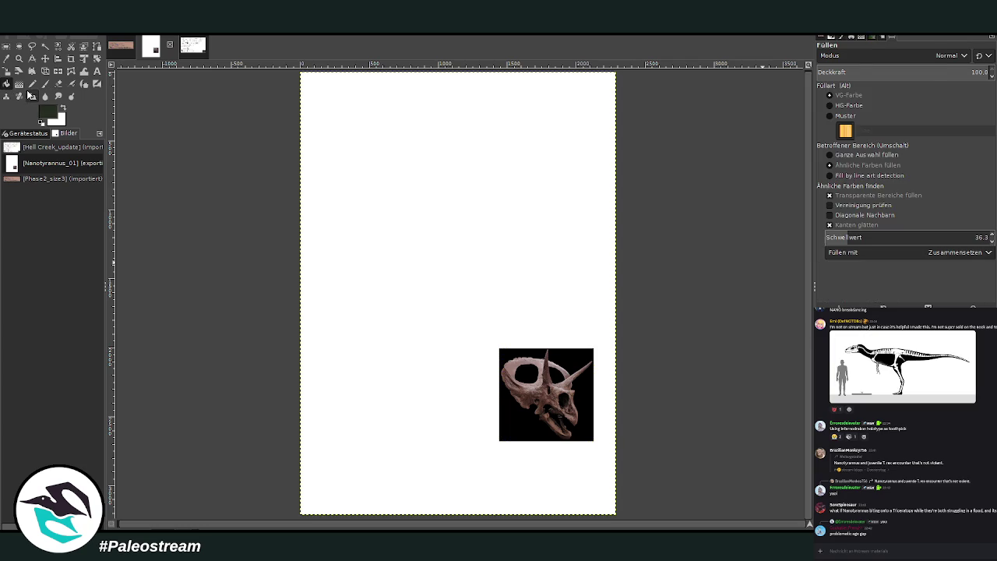
click(338, 303)
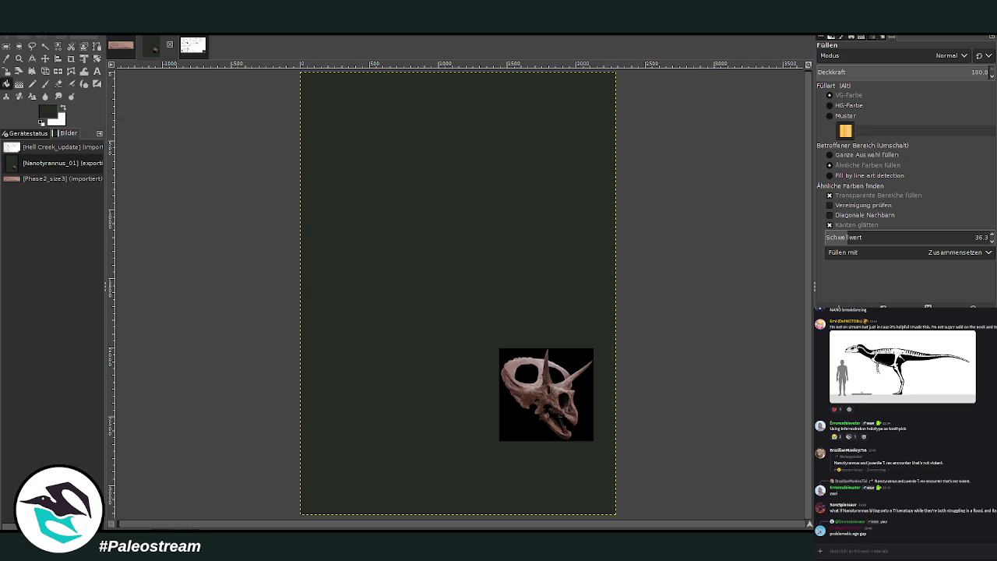
Switch to the Paintbrush and lower its size to 220 and opacity to 63.1.
click(44, 85)
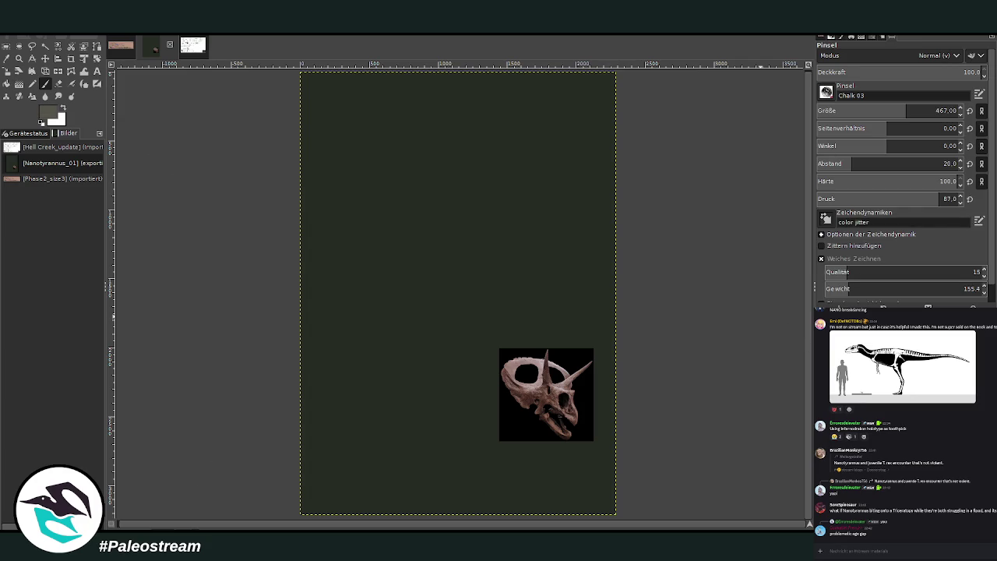
drag(906, 110, 885, 110)
drag(973, 71, 936, 73)
drag(885, 111, 874, 111)
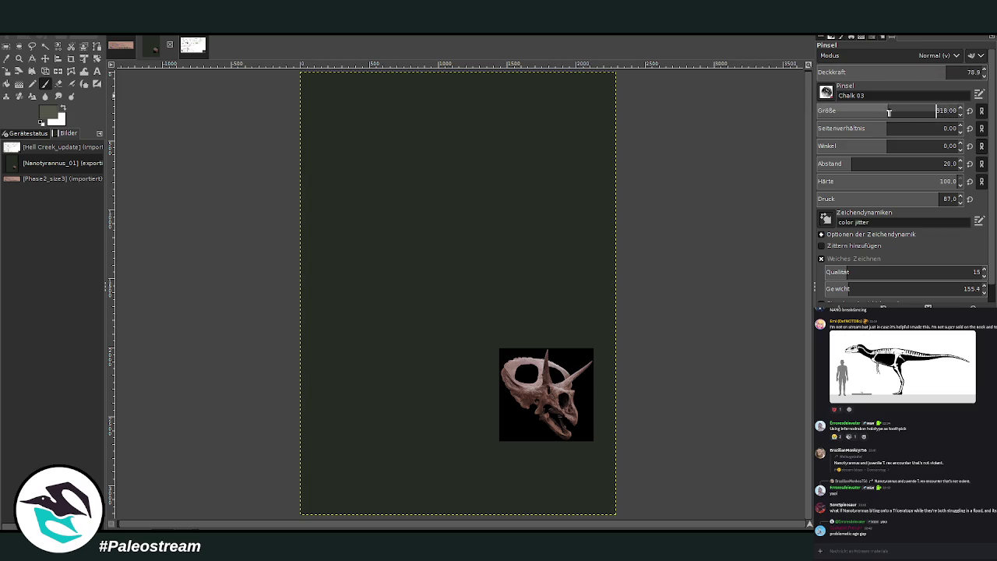
drag(936, 72, 920, 72)
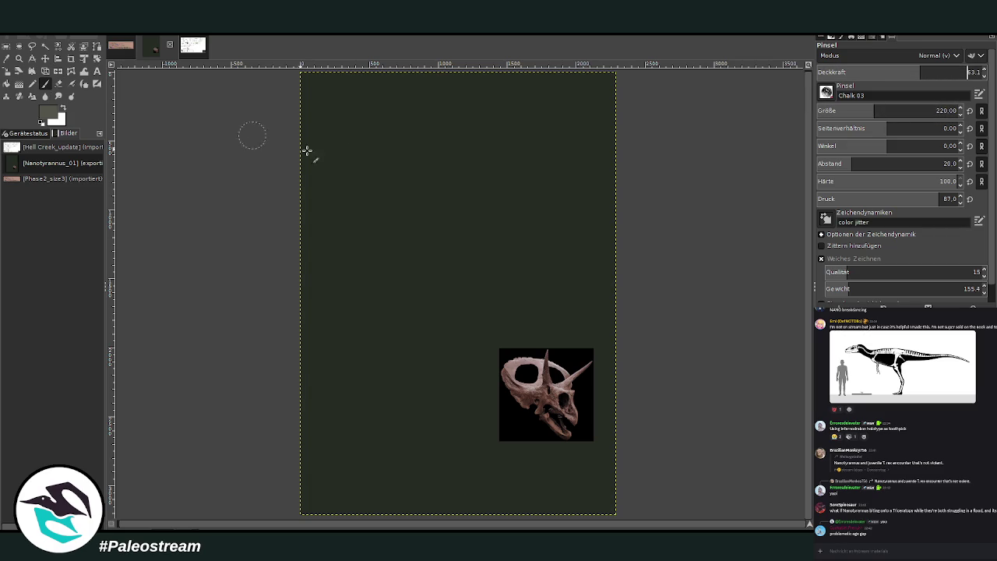
Sketch the skull's top arc, nose bridge and both eye-socket outlines in loose chalk.
mouse_move(324, 122)
mouse_down()
mouse_move(413, 93)
mouse_move(595, 128)
mouse_up()
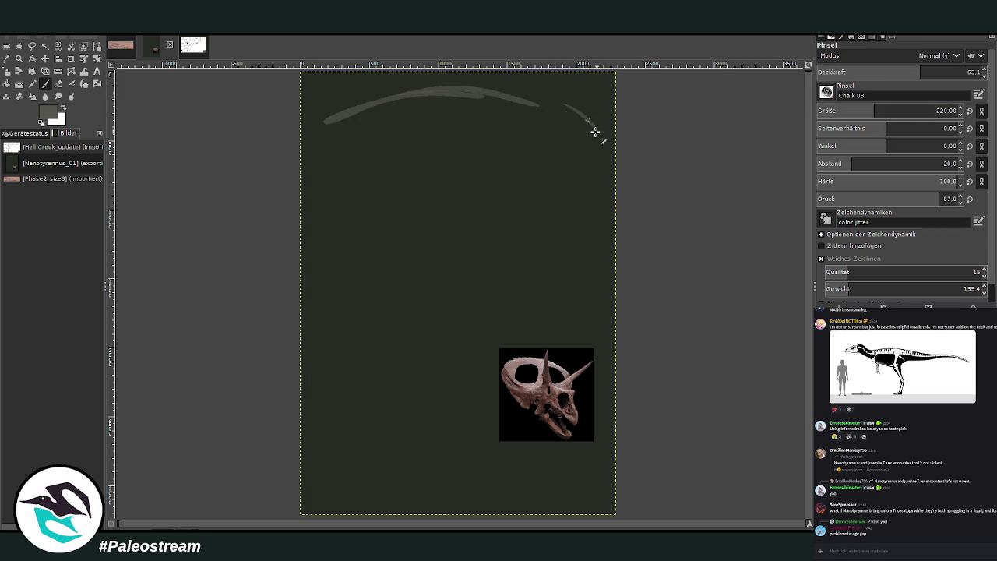
mouse_move(438, 106)
mouse_down()
mouse_move(460, 272)
mouse_move(467, 263)
mouse_move(429, 116)
mouse_move(468, 238)
mouse_move(485, 382)
mouse_up()
drag(462, 328, 450, 416)
drag(394, 189, 406, 187)
mouse_move(405, 167)
mouse_down()
mouse_move(309, 176)
mouse_move(425, 142)
mouse_up()
mouse_move(427, 303)
mouse_down()
mouse_move(323, 156)
mouse_move(350, 341)
mouse_up()
mouse_move(414, 324)
mouse_down()
mouse_move(298, 282)
mouse_move(419, 324)
mouse_up()
mouse_move(492, 283)
mouse_down()
mouse_move(485, 163)
mouse_move(500, 146)
mouse_up()
mouse_move(499, 136)
mouse_down()
mouse_move(616, 172)
mouse_move(563, 156)
mouse_move(613, 195)
mouse_up()
drag(612, 294, 530, 320)
Trace the left socket's inner edge and sketch strokes below it, right of the skull, and the nose.
drag(434, 314, 397, 160)
mouse_move(415, 194)
mouse_down()
mouse_move(390, 356)
mouse_move(344, 370)
mouse_move(352, 411)
mouse_up()
drag(305, 384, 363, 435)
drag(609, 373, 581, 455)
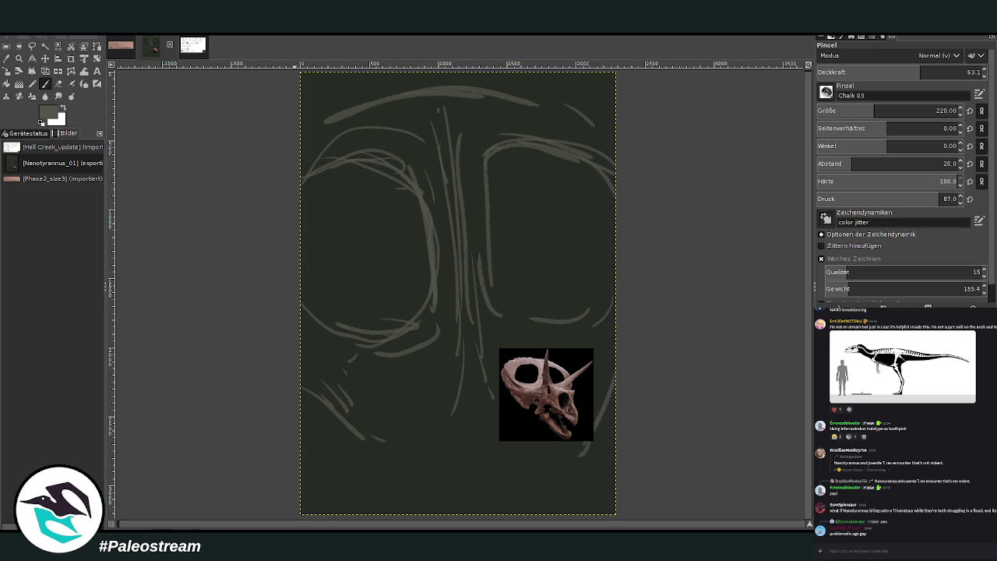
mouse_move(454, 290)
mouse_down()
mouse_move(457, 356)
mouse_move(493, 400)
mouse_move(401, 430)
mouse_up()
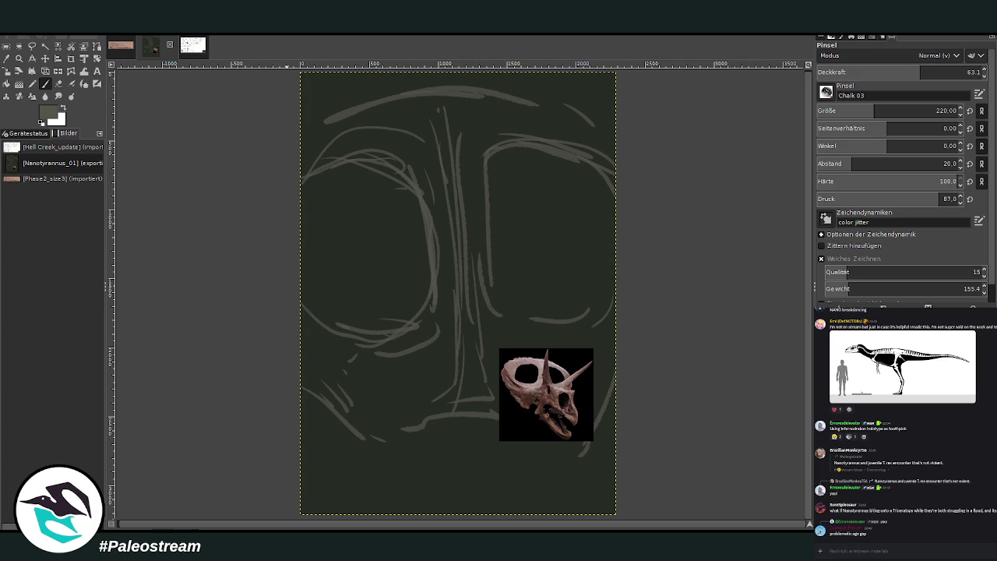
Sketch the lower-left and lower-right arch lines of the skull.
mouse_move(436, 435)
mouse_down()
mouse_move(418, 429)
mouse_move(286, 480)
mouse_move(395, 466)
mouse_up()
drag(334, 503, 427, 475)
drag(433, 430, 427, 470)
mouse_move(403, 472)
mouse_down()
mouse_move(338, 510)
mouse_move(383, 480)
mouse_up()
mouse_move(502, 440)
mouse_down()
mouse_move(487, 467)
mouse_move(570, 493)
mouse_move(617, 441)
mouse_up()
mouse_move(545, 505)
mouse_down()
mouse_move(499, 473)
mouse_move(438, 457)
mouse_up()
Hatch the lower-left area, refine the left socket top, extend the top-right arc and enlarge the brush.
drag(366, 414, 308, 461)
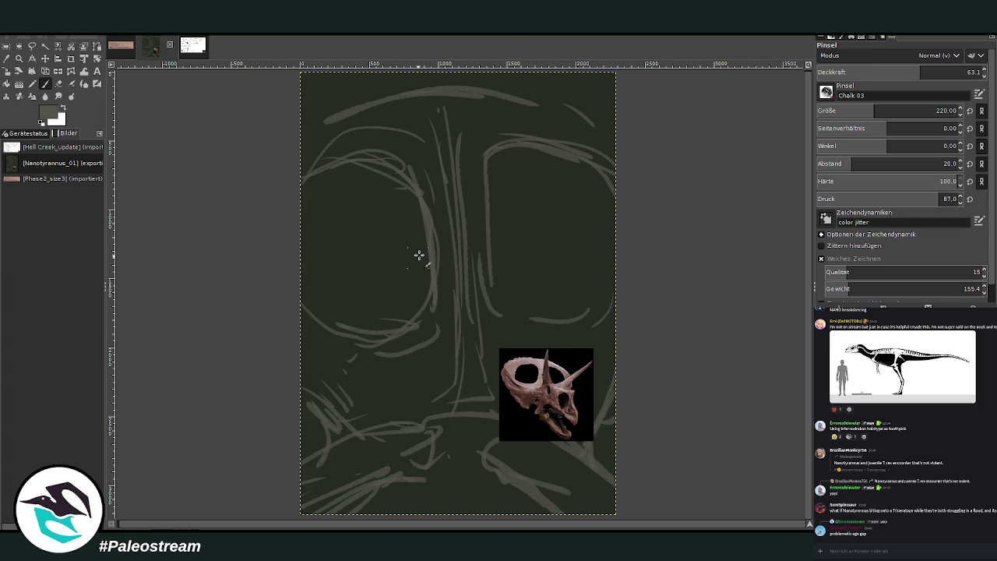
drag(360, 157, 302, 191)
drag(508, 96, 615, 148)
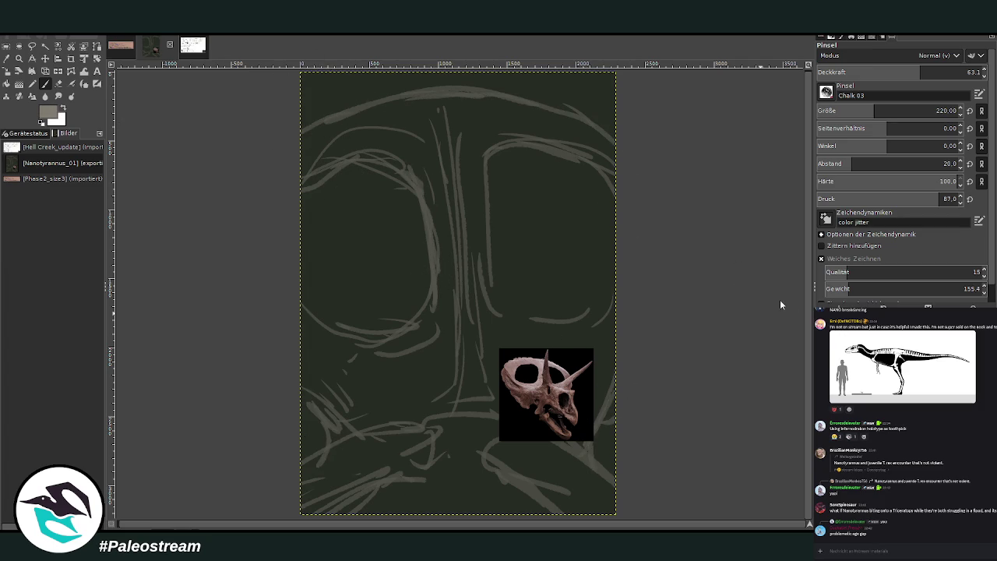
drag(921, 72, 954, 71)
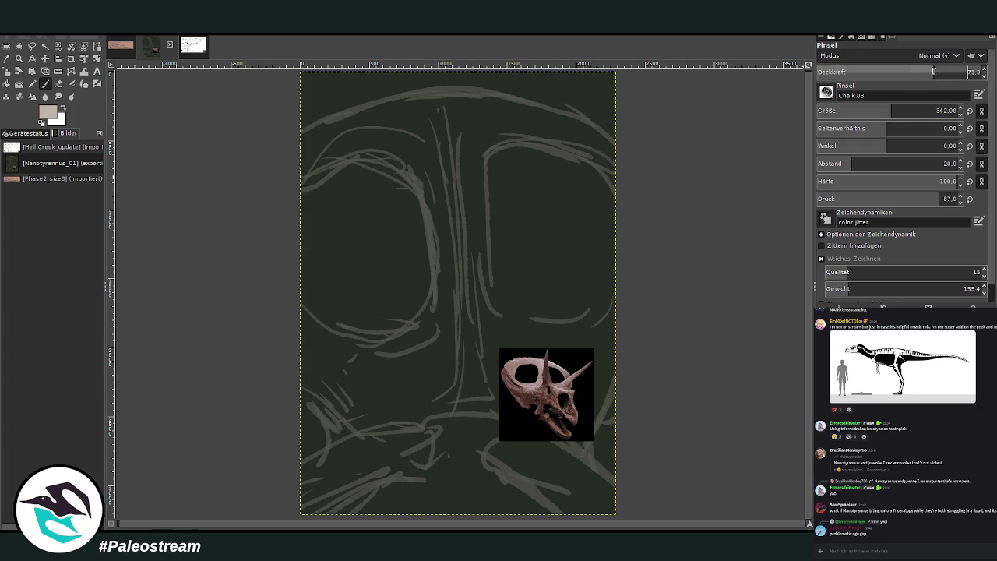
Enlarge the brush to 291 and paint a thick pale stroke along the whole head arc.
drag(874, 111, 866, 114)
drag(623, 149, 517, 100)
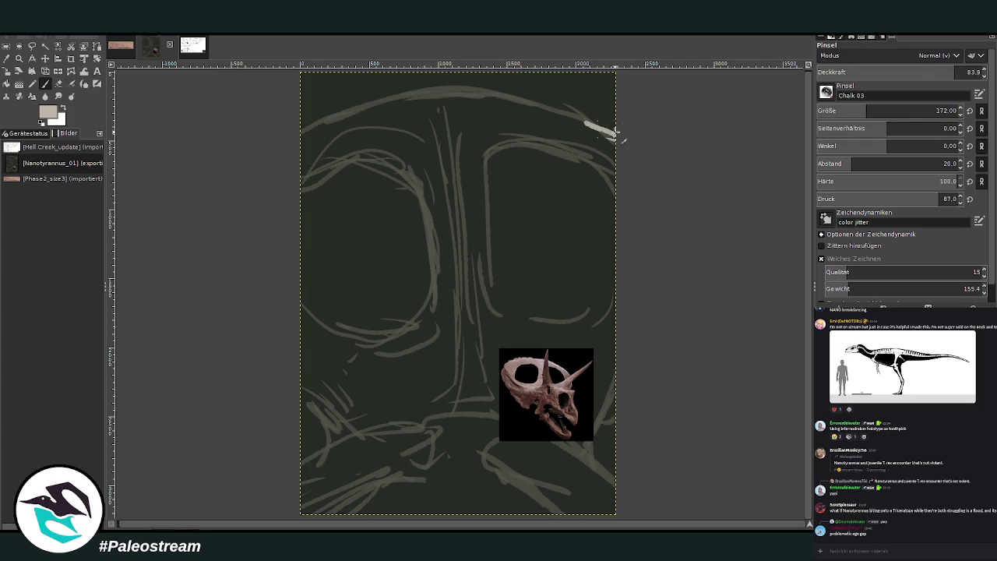
click(936, 110)
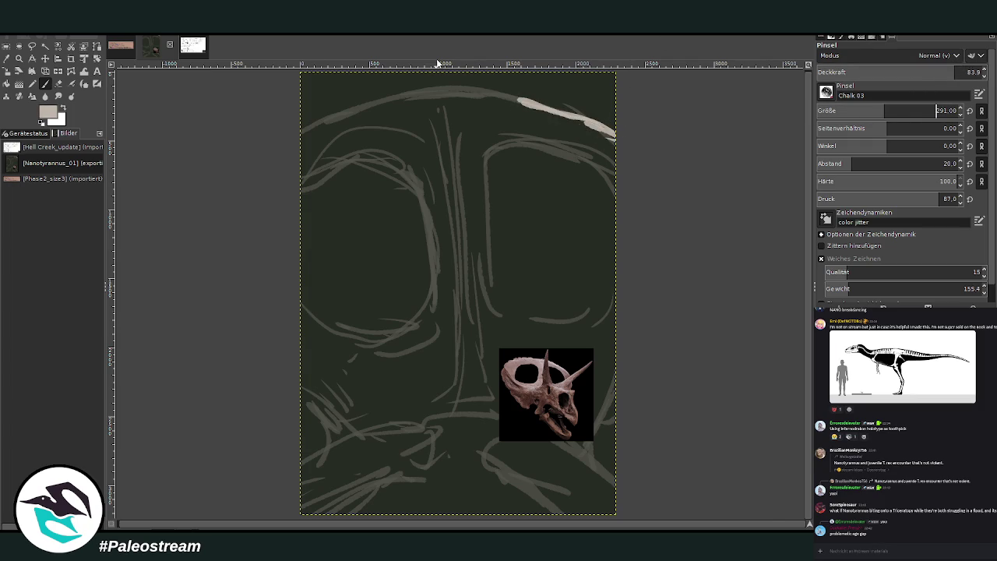
drag(467, 95, 348, 112)
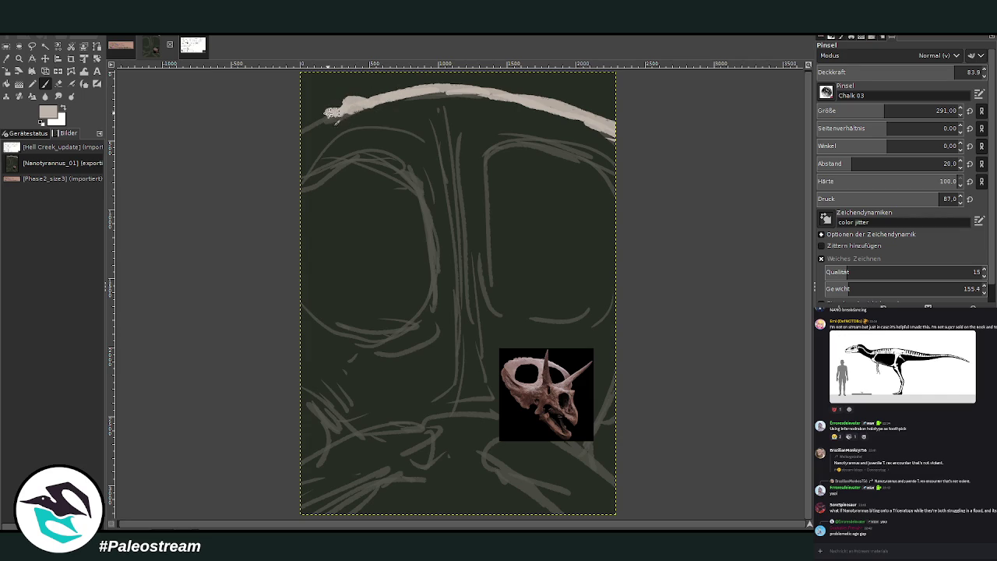
drag(335, 113, 302, 134)
mouse_move(368, 107)
mouse_down()
mouse_move(573, 105)
mouse_move(633, 134)
mouse_up()
Paint pale strokes along the bottoms of both eye sockets, strengthening the right rim.
mouse_move(606, 303)
mouse_down()
mouse_move(492, 317)
mouse_move(486, 280)
mouse_move(331, 336)
mouse_move(292, 297)
mouse_move(383, 327)
mouse_up()
mouse_move(541, 318)
mouse_down()
mouse_move(604, 306)
mouse_move(489, 304)
mouse_up()
mouse_move(461, 377)
mouse_down()
mouse_move(450, 372)
mouse_move(433, 414)
mouse_move(464, 329)
mouse_up()
With a larger, lower-opacity brush, fill out the nose and a pale band toward the bottom-right.
click(893, 112)
drag(905, 76, 875, 75)
mouse_move(439, 391)
mouse_down()
mouse_move(448, 416)
mouse_move(486, 389)
mouse_move(312, 465)
mouse_move(303, 498)
mouse_move(302, 472)
mouse_up()
mouse_move(543, 438)
mouse_down()
mouse_move(613, 506)
mouse_move(529, 448)
mouse_up()
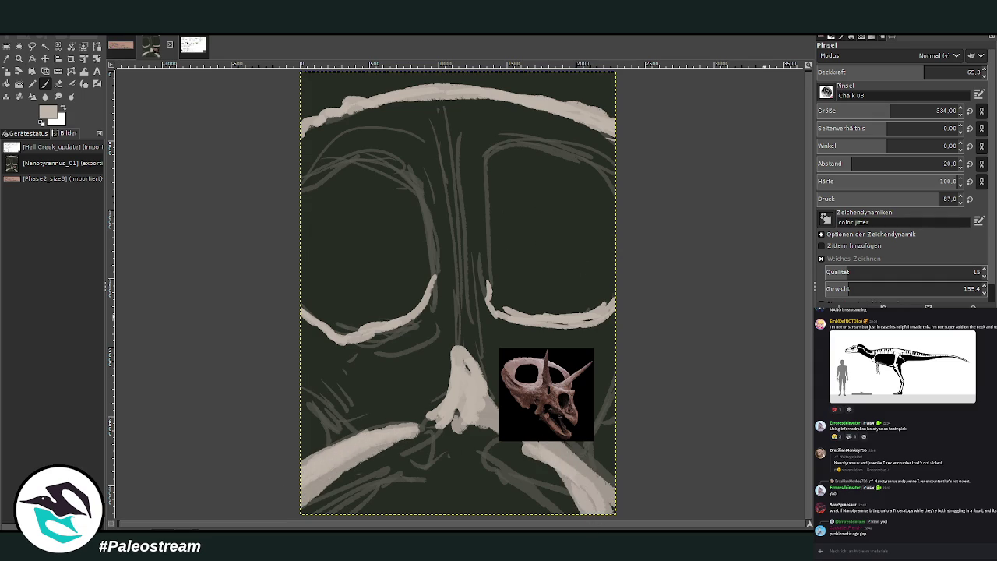
mouse_move(549, 452)
mouse_down()
mouse_move(498, 421)
mouse_move(472, 425)
mouse_move(545, 440)
mouse_move(588, 498)
mouse_move(478, 427)
mouse_move(393, 420)
mouse_up()
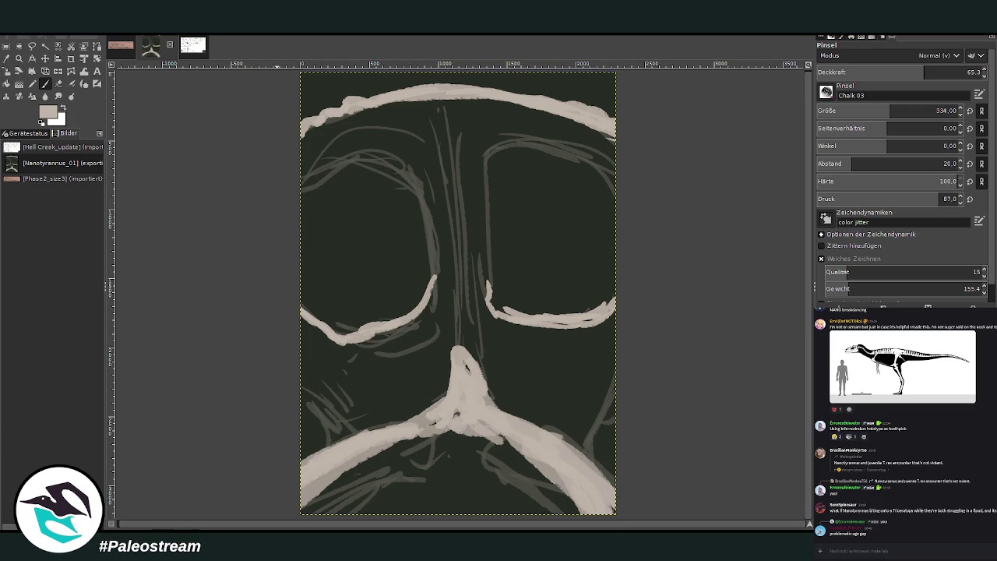
Paint pale strokes up the nose ridge and down both sides of the nose.
mouse_move(458, 370)
mouse_down()
mouse_move(456, 290)
mouse_move(471, 374)
mouse_up()
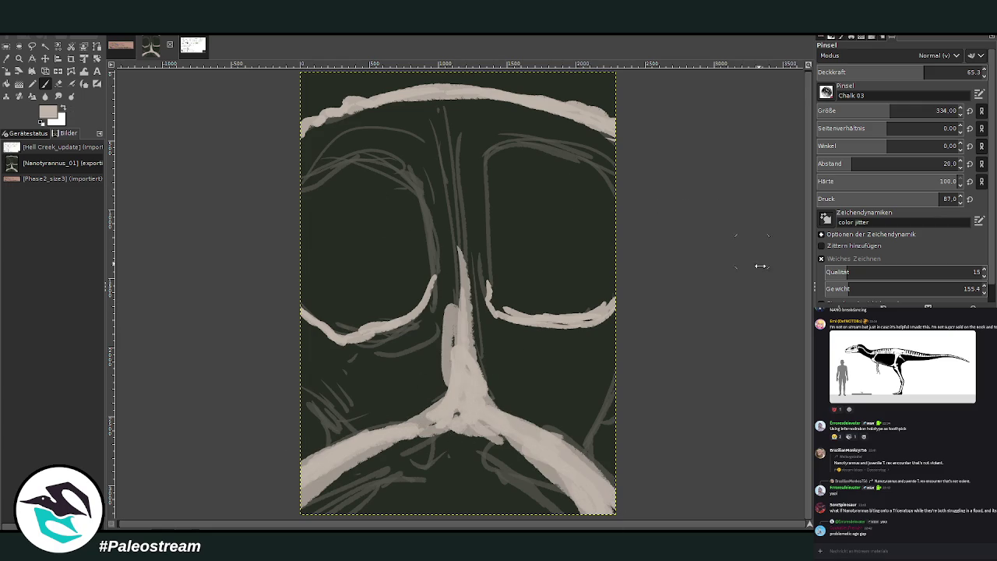
mouse_move(487, 332)
mouse_down()
mouse_move(481, 366)
mouse_move(518, 416)
mouse_up()
mouse_move(440, 310)
mouse_down()
mouse_move(444, 407)
mouse_move(419, 388)
mouse_move(429, 349)
mouse_up()
drag(430, 349, 386, 397)
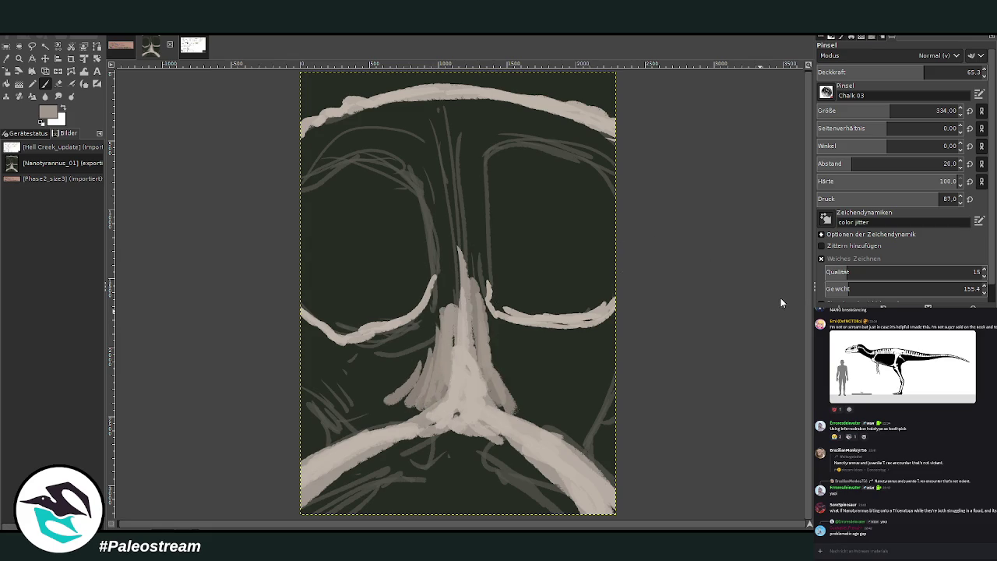
Paint a pale bottom-centre shape and pale strokes along the lower-right arch.
drag(441, 476, 455, 514)
mouse_move(467, 467)
mouse_down()
mouse_move(450, 518)
mouse_move(429, 476)
mouse_up()
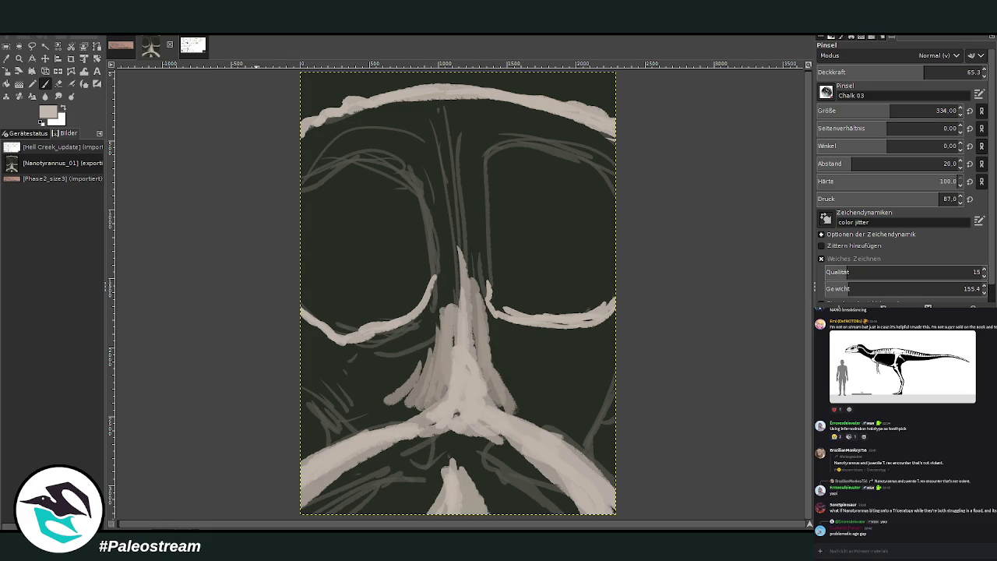
mouse_move(440, 527)
mouse_down()
mouse_move(427, 481)
mouse_move(451, 515)
mouse_up()
drag(483, 468, 471, 517)
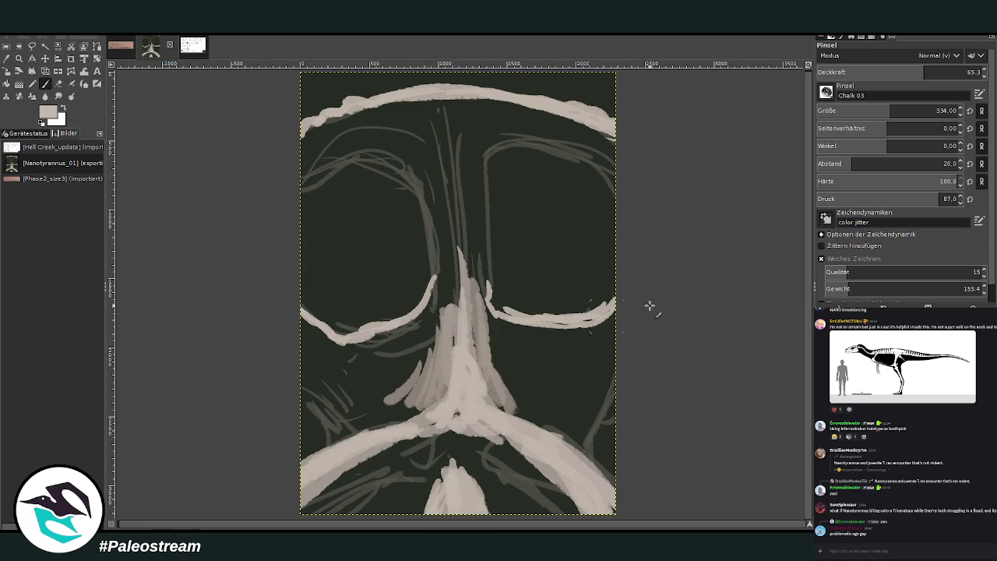
drag(514, 458, 546, 492)
drag(505, 447, 584, 517)
Shade the lower-right and lower-left arches in brown-grey.
drag(497, 456, 552, 513)
mouse_move(501, 467)
mouse_down()
mouse_move(411, 472)
mouse_move(343, 506)
mouse_up()
drag(389, 476, 343, 514)
mouse_move(374, 460)
mouse_down()
mouse_move(311, 506)
mouse_move(401, 454)
mouse_up()
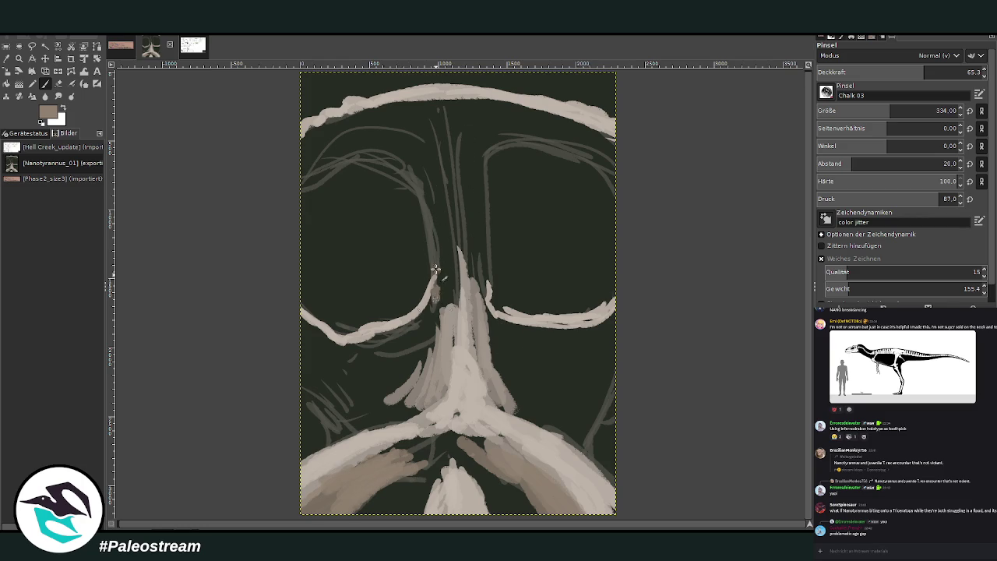
Paint brown-grey strokes along the nose bridge and fan them below the left eye.
drag(436, 301, 433, 167)
drag(441, 207, 458, 307)
mouse_move(475, 234)
mouse_down()
mouse_move(489, 327)
mouse_move(530, 404)
mouse_up()
mouse_move(436, 343)
mouse_down()
mouse_move(426, 290)
mouse_move(378, 397)
mouse_up()
mouse_move(430, 303)
mouse_down()
mouse_move(352, 381)
mouse_move(320, 349)
mouse_move(347, 378)
mouse_up()
Fill the areas below both eyes and the dark patch right of the nose with brown-grey.
mouse_move(483, 319)
mouse_down()
mouse_move(546, 347)
mouse_move(615, 319)
mouse_move(531, 334)
mouse_move(576, 342)
mouse_move(538, 413)
mouse_up()
drag(537, 327, 574, 389)
mouse_move(381, 420)
mouse_down()
mouse_move(340, 349)
mouse_move(311, 379)
mouse_up()
mouse_move(312, 335)
mouse_down()
mouse_move(366, 397)
mouse_move(409, 405)
mouse_up()
mouse_move(607, 341)
mouse_down()
mouse_move(568, 378)
mouse_move(577, 397)
mouse_up()
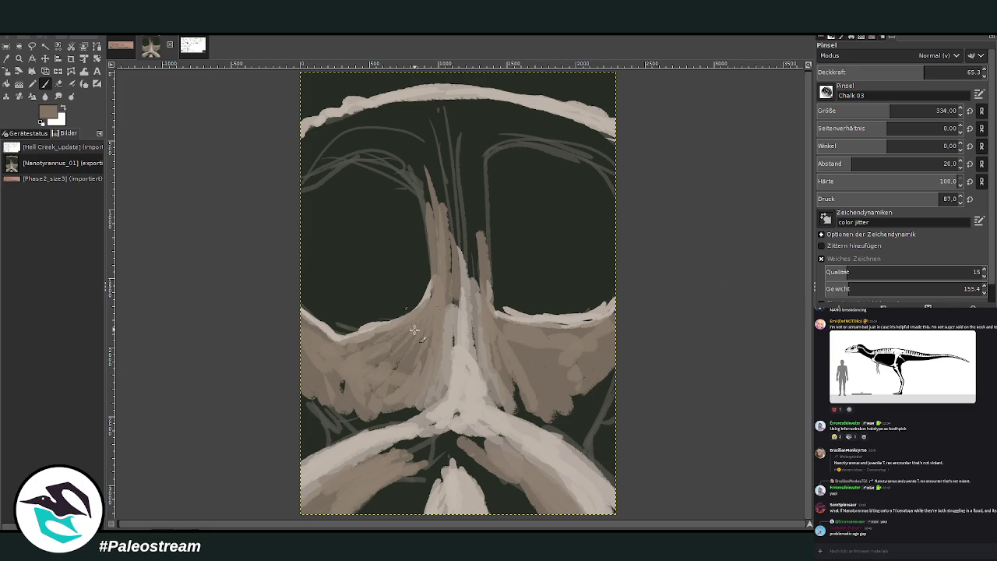
mouse_move(562, 420)
mouse_down()
mouse_move(573, 392)
mouse_move(619, 397)
mouse_move(592, 432)
mouse_move(514, 403)
mouse_up()
Brighten the cheeks with lighter diagonal strokes on the lower-left and right sides.
drag(580, 440, 599, 405)
mouse_move(347, 424)
mouse_down()
mouse_move(410, 415)
mouse_move(335, 433)
mouse_move(287, 376)
mouse_move(371, 415)
mouse_move(301, 364)
mouse_up()
mouse_move(421, 409)
mouse_down()
mouse_move(379, 418)
mouse_move(353, 395)
mouse_up()
mouse_move(555, 391)
mouse_down()
mouse_move(522, 409)
mouse_move(495, 389)
mouse_move(565, 420)
mouse_move(600, 358)
mouse_up()
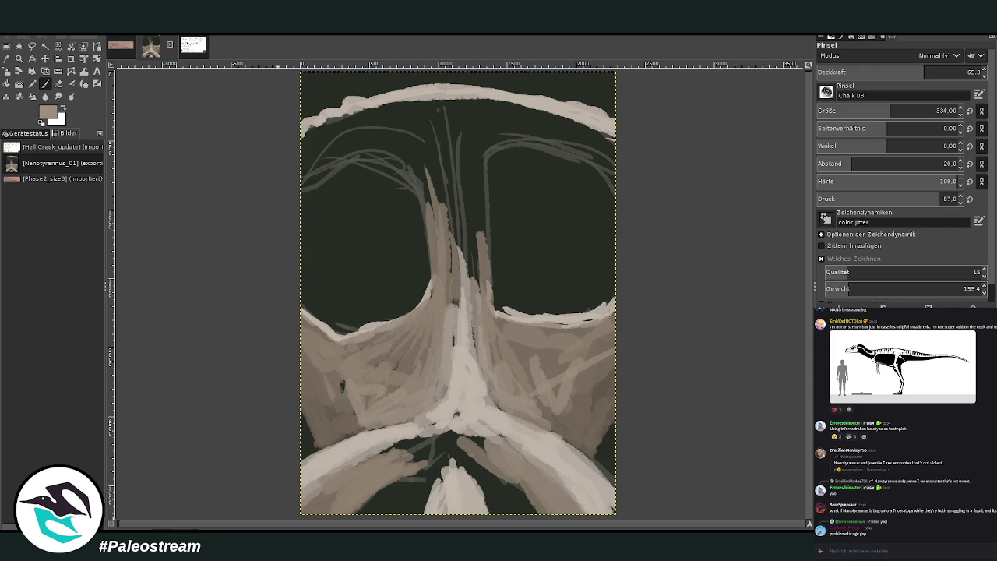
drag(557, 383, 613, 343)
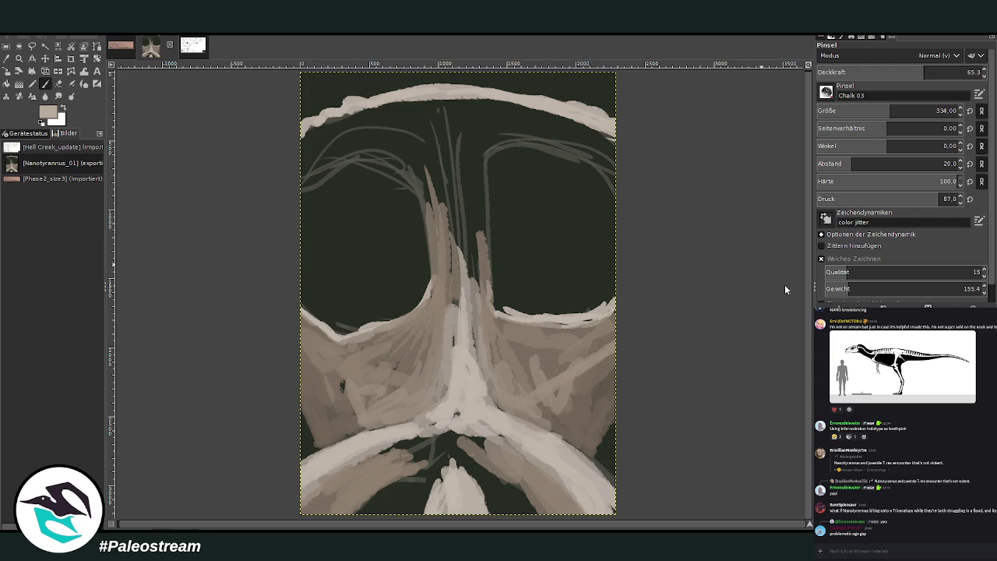
mouse_move(544, 403)
mouse_down()
mouse_move(553, 374)
mouse_move(538, 397)
mouse_move(514, 405)
mouse_move(369, 410)
mouse_move(331, 373)
mouse_move(421, 401)
mouse_move(451, 303)
mouse_move(472, 337)
mouse_up()
Paint darker and light tan strokes along the nose bridge and fill the brow above both sockets.
mouse_move(472, 245)
mouse_down()
mouse_move(484, 289)
mouse_move(448, 150)
mouse_move(383, 138)
mouse_move(413, 172)
mouse_move(382, 162)
mouse_move(262, 207)
mouse_move(289, 158)
mouse_move(374, 117)
mouse_move(444, 191)
mouse_move(467, 109)
mouse_up()
mouse_move(408, 114)
mouse_down()
mouse_move(629, 163)
mouse_move(630, 192)
mouse_move(498, 139)
mouse_move(475, 181)
mouse_move(490, 151)
mouse_move(616, 178)
mouse_move(474, 160)
mouse_move(571, 142)
mouse_move(413, 125)
mouse_move(429, 138)
mouse_move(413, 143)
mouse_up()
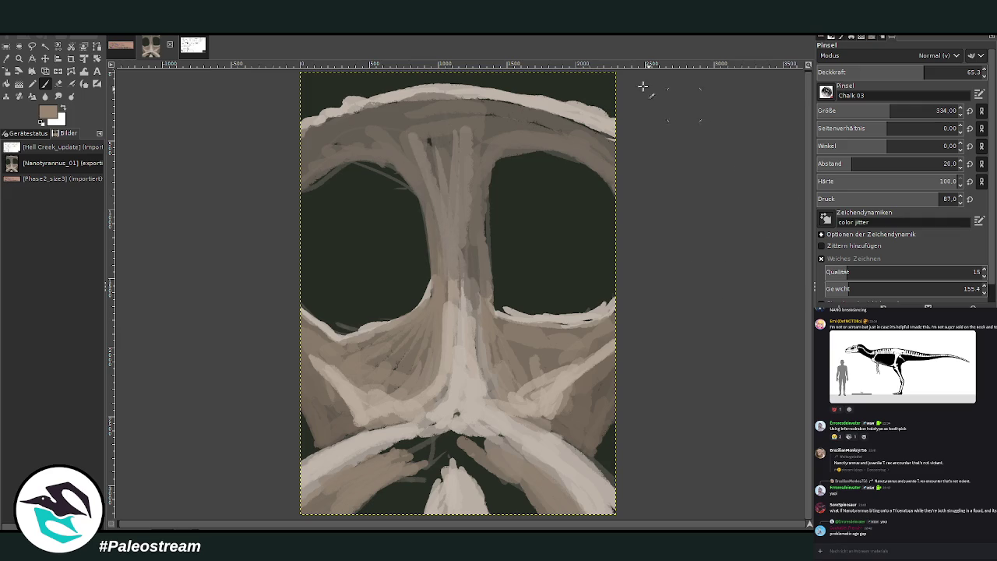
drag(469, 293, 473, 187)
drag(484, 137, 485, 288)
mouse_move(431, 226)
mouse_down()
mouse_move(409, 144)
mouse_move(298, 165)
mouse_move(331, 121)
mouse_move(363, 111)
mouse_move(522, 112)
mouse_move(606, 138)
mouse_up()
mouse_move(497, 102)
mouse_down()
mouse_move(358, 128)
mouse_move(420, 148)
mouse_move(481, 127)
mouse_move(452, 141)
mouse_move(441, 205)
mouse_move(490, 127)
mouse_move(502, 152)
mouse_up()
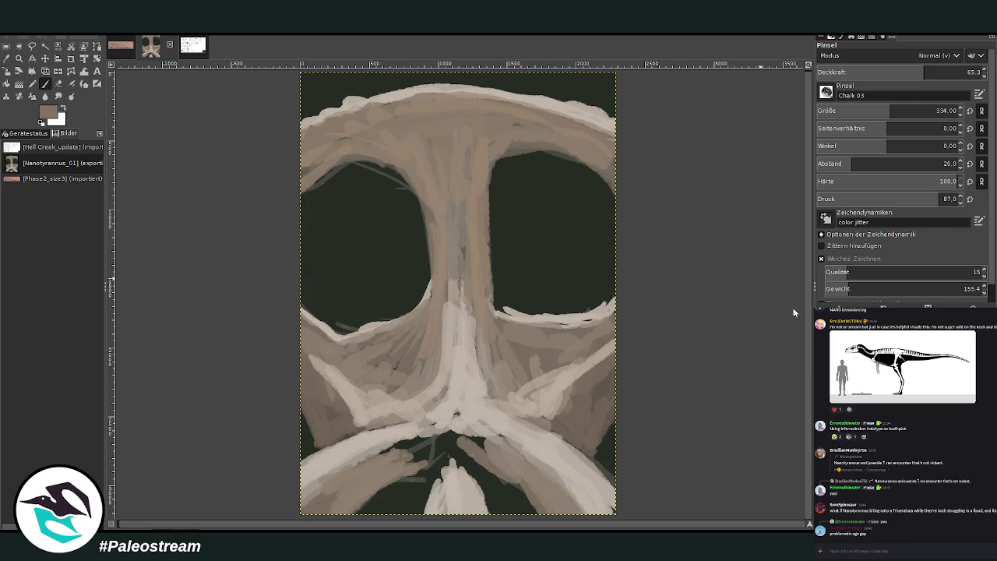
Add a faint dark line on the nose bridge and reshape the lower teeth area with brown strokes.
drag(475, 279, 475, 199)
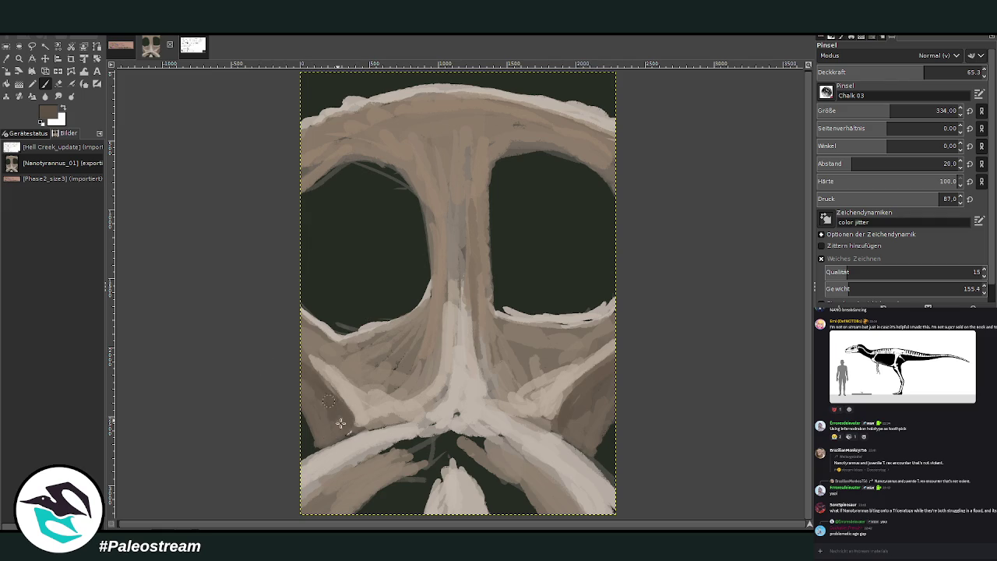
drag(413, 452, 388, 489)
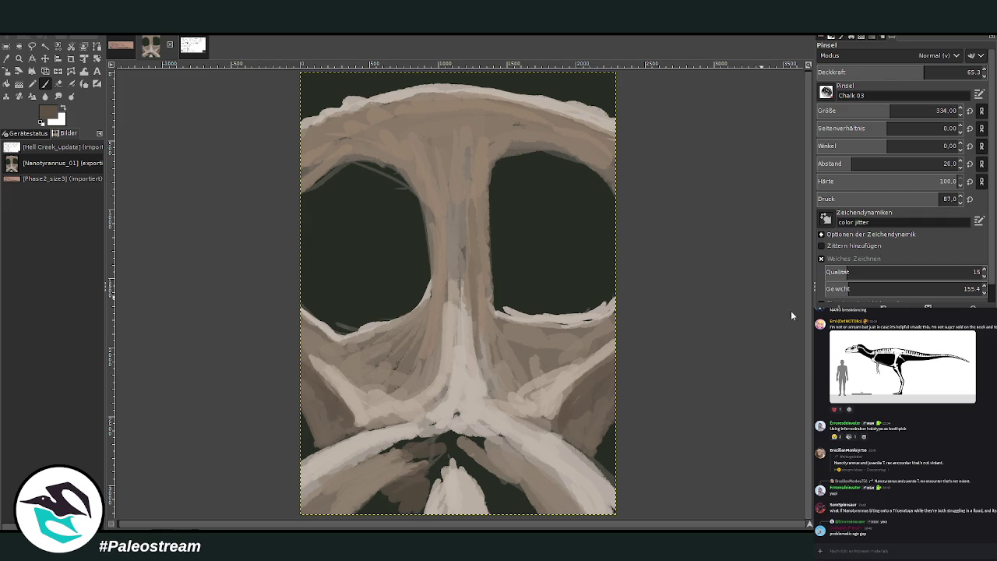
mouse_move(481, 479)
mouse_down()
mouse_move(483, 499)
mouse_move(473, 469)
mouse_move(501, 485)
mouse_move(422, 486)
mouse_move(471, 460)
mouse_up()
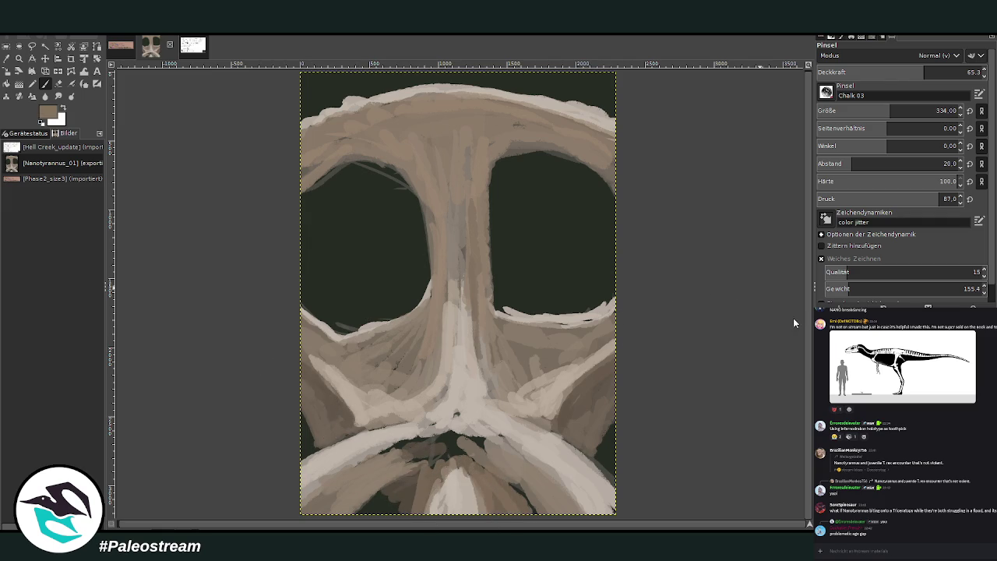
mouse_move(525, 506)
mouse_down()
mouse_move(477, 481)
mouse_move(516, 502)
mouse_move(484, 465)
mouse_up()
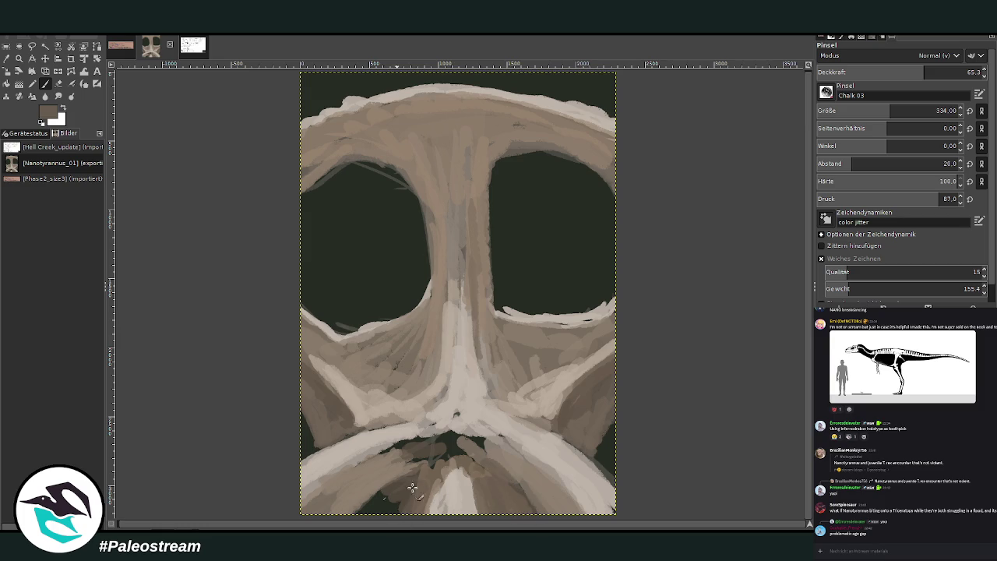
drag(402, 511, 397, 477)
mouse_move(372, 508)
mouse_down()
mouse_move(396, 478)
mouse_move(389, 460)
mouse_move(396, 477)
mouse_up()
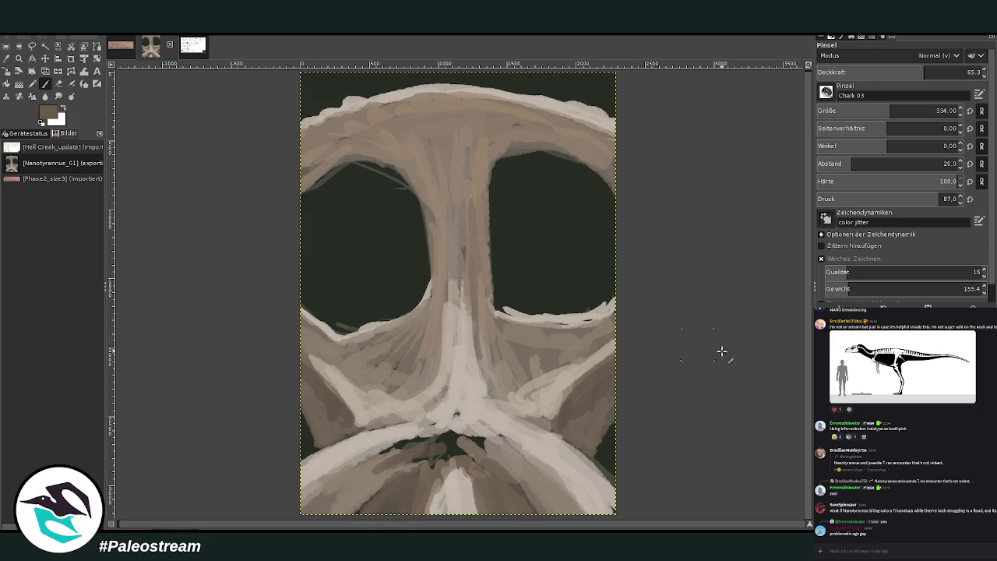
mouse_move(430, 443)
mouse_down()
mouse_move(335, 495)
mouse_move(506, 436)
mouse_move(373, 455)
mouse_move(343, 478)
mouse_move(421, 440)
mouse_move(467, 461)
mouse_move(435, 429)
mouse_up()
Pick darker browns and paint tooth strokes, the right cheek and both sides of the central ridge.
ctrl+click(434, 429)
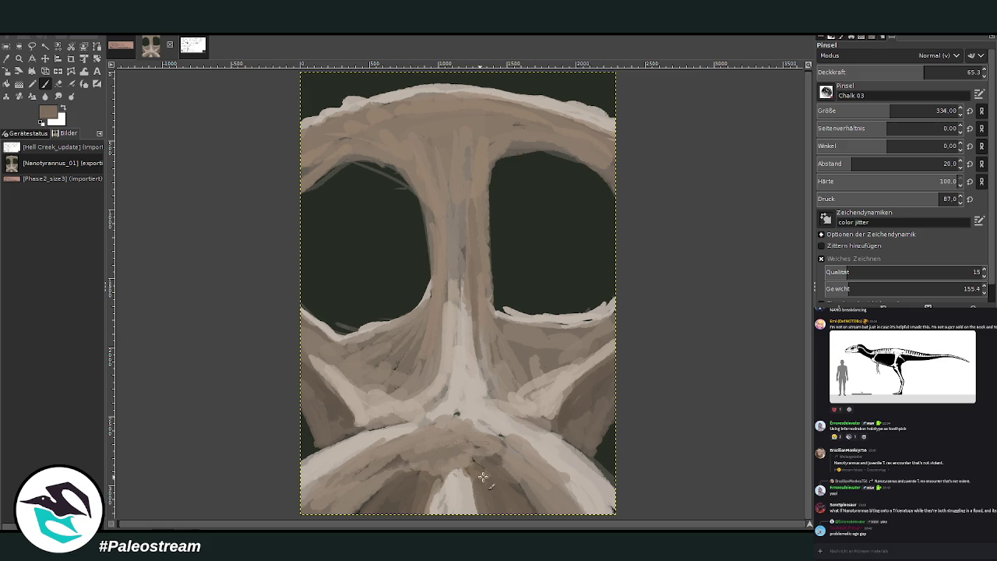
mouse_move(477, 423)
mouse_down()
mouse_move(505, 430)
mouse_move(440, 410)
mouse_move(382, 373)
mouse_up()
mouse_move(545, 374)
mouse_down()
mouse_move(538, 389)
mouse_move(503, 392)
mouse_move(514, 389)
mouse_move(475, 304)
mouse_up()
ctrl+click(588, 383)
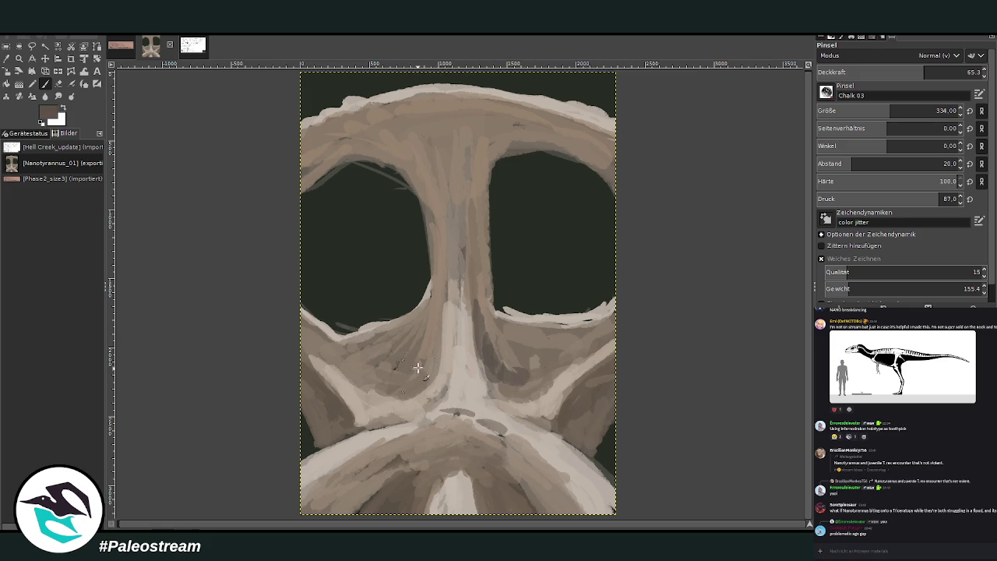
drag(424, 385, 438, 290)
Lighten the central ridge with tan, darken the right socket's upper edge and add greenish chalk above it.
ctrl+click(601, 310)
drag(498, 378, 482, 300)
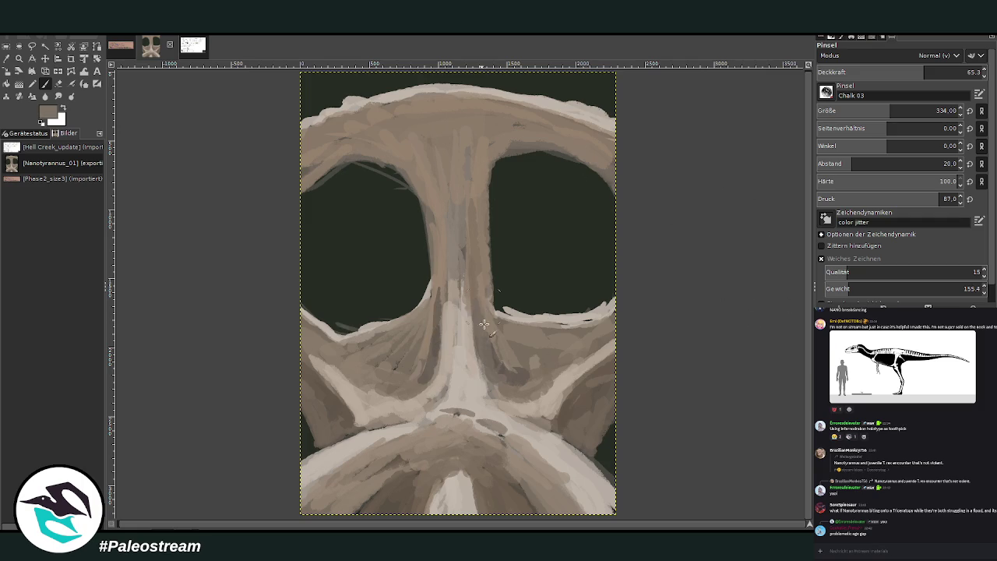
drag(433, 339, 440, 149)
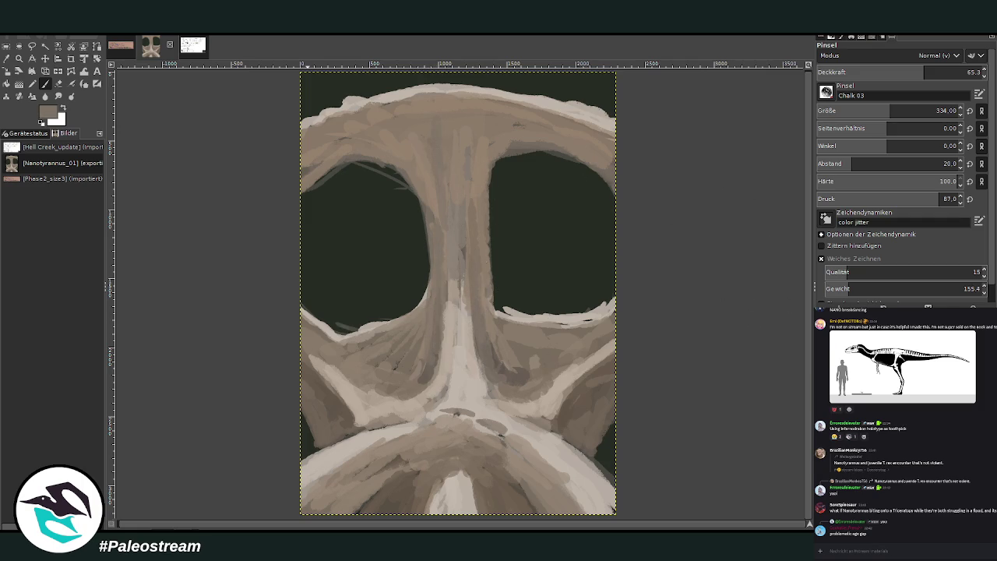
mouse_move(518, 135)
mouse_down()
mouse_move(479, 169)
mouse_move(459, 138)
mouse_up()
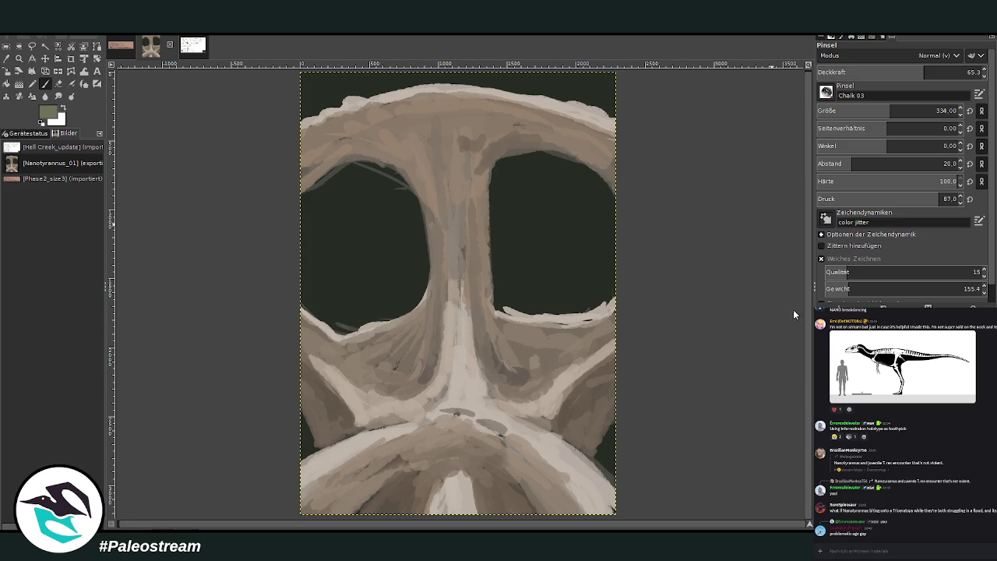
drag(608, 155, 543, 129)
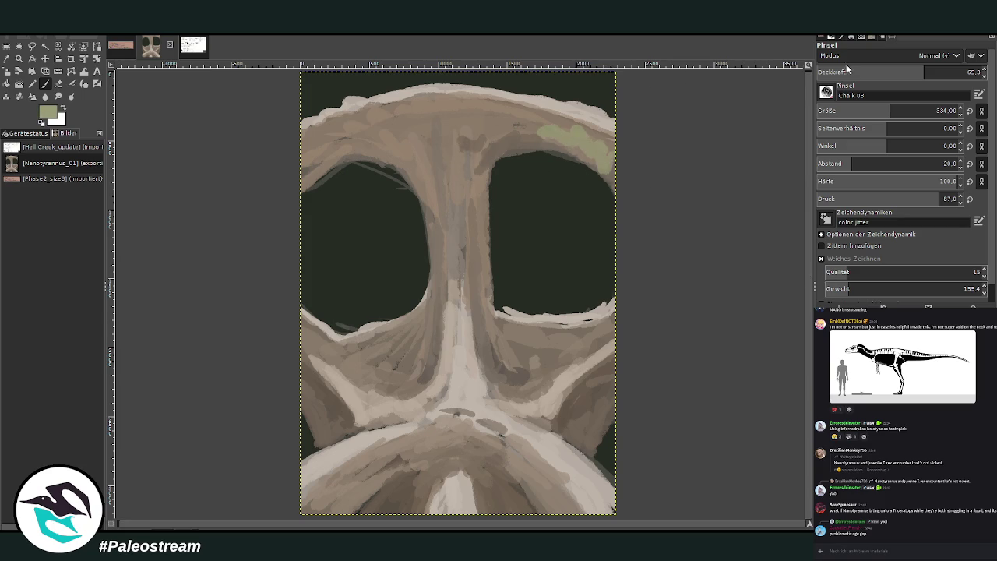
Lower brush opacity to about 34 and tint both lower cheeks and the brow band greenish.
click(870, 72)
mouse_move(584, 374)
mouse_down()
mouse_move(596, 389)
mouse_move(596, 448)
mouse_up()
drag(327, 440, 308, 393)
mouse_move(313, 148)
mouse_down()
mouse_move(355, 152)
mouse_move(391, 121)
mouse_move(416, 117)
mouse_move(594, 148)
mouse_up()
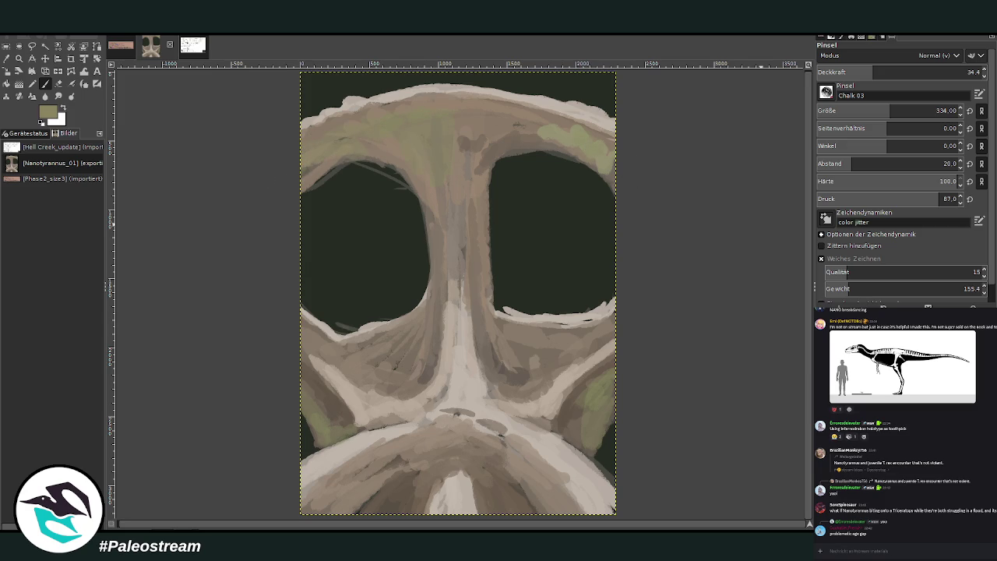
Raise opacity to 44.5 and paint white chalk highlights across the lower jaw and lower skull.
key(period)
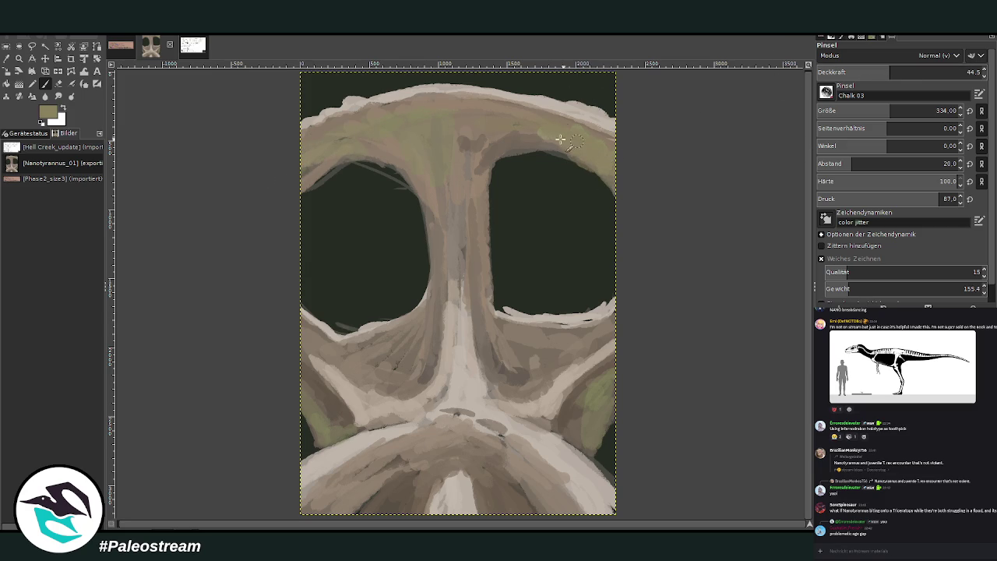
mouse_move(352, 452)
mouse_down()
mouse_move(315, 490)
mouse_move(294, 480)
mouse_move(380, 431)
mouse_move(319, 498)
mouse_move(382, 447)
mouse_move(343, 498)
mouse_move(348, 468)
mouse_up()
mouse_move(545, 465)
mouse_down()
mouse_move(560, 510)
mouse_move(506, 448)
mouse_move(596, 488)
mouse_move(553, 441)
mouse_move(608, 478)
mouse_move(557, 444)
mouse_up()
mouse_move(563, 389)
mouse_down()
mouse_move(541, 413)
mouse_move(511, 419)
mouse_up()
drag(389, 405, 358, 417)
mouse_move(461, 392)
mouse_down()
mouse_move(430, 419)
mouse_move(475, 440)
mouse_up()
Lighten the nasal base, ridge centre and skull's top rim with cream strokes at 41.6 opacity.
mouse_move(451, 487)
mouse_down()
mouse_move(464, 510)
mouse_move(483, 510)
mouse_up()
mouse_move(457, 403)
mouse_down()
mouse_move(506, 428)
mouse_move(380, 416)
mouse_move(453, 358)
mouse_move(460, 315)
mouse_move(482, 417)
mouse_move(514, 428)
mouse_up()
mouse_move(440, 416)
mouse_down()
mouse_move(413, 426)
mouse_move(377, 417)
mouse_move(340, 378)
mouse_up()
drag(428, 105, 576, 113)
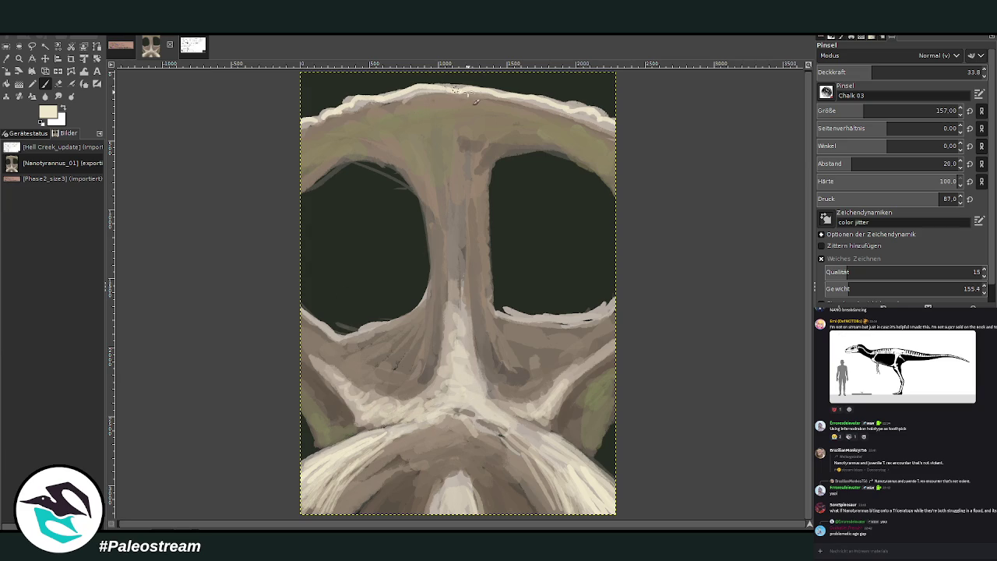
click(885, 72)
mouse_move(435, 401)
mouse_down()
mouse_move(458, 369)
mouse_move(455, 351)
mouse_up()
click(6, 59)
Sample a grey-brown bone colour from the skull and return to the Paintbrush.
click(547, 351)
click(584, 330)
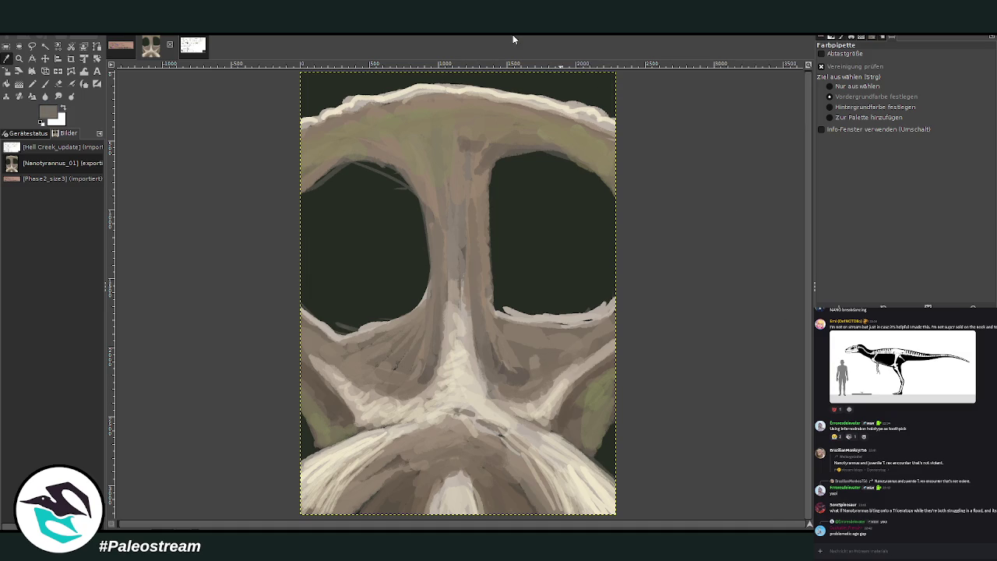
click(45, 85)
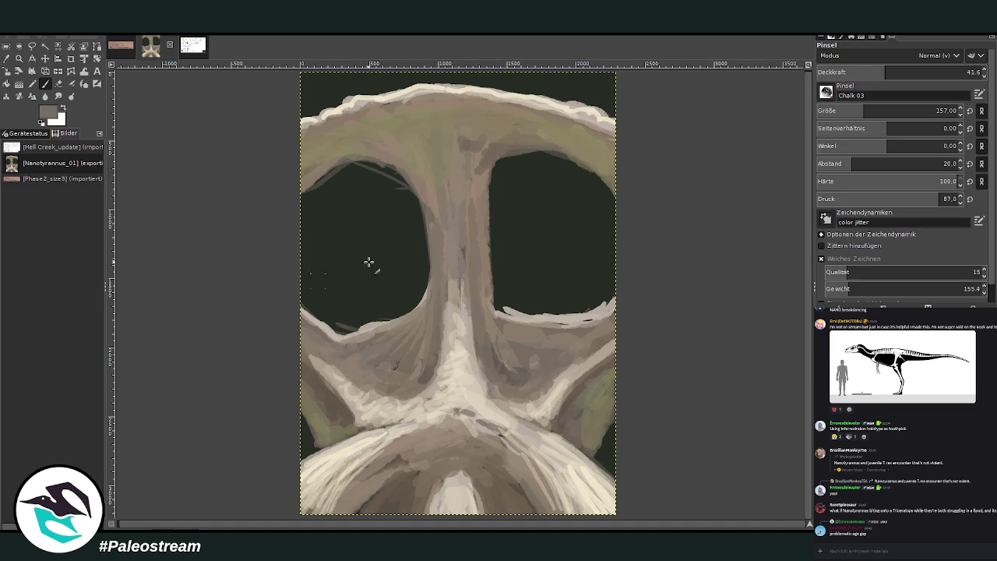
Erase the light streaks on both sockets' lower rims, then sample a light beige to paint with.
key(shift+e)
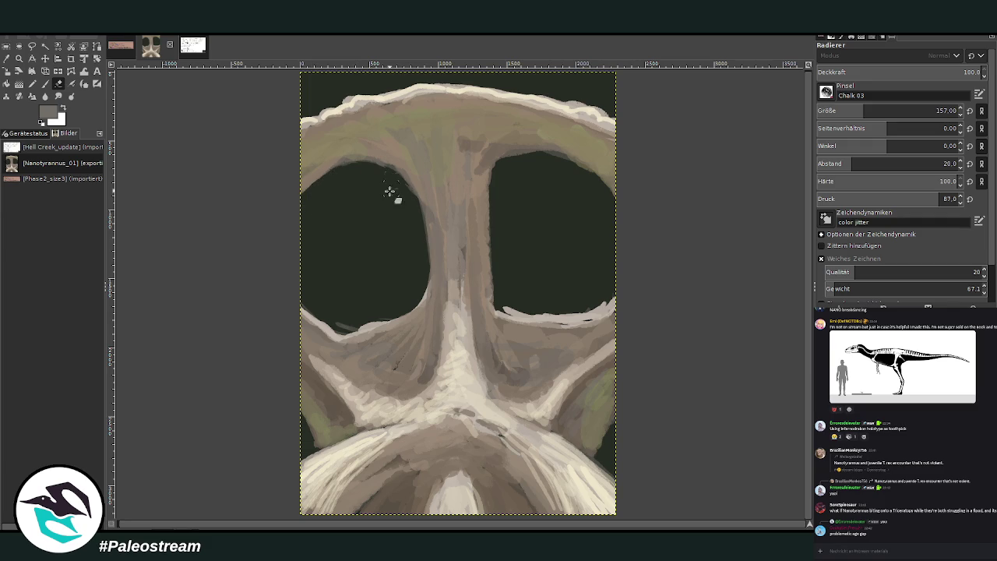
drag(387, 316, 343, 324)
drag(506, 309, 580, 314)
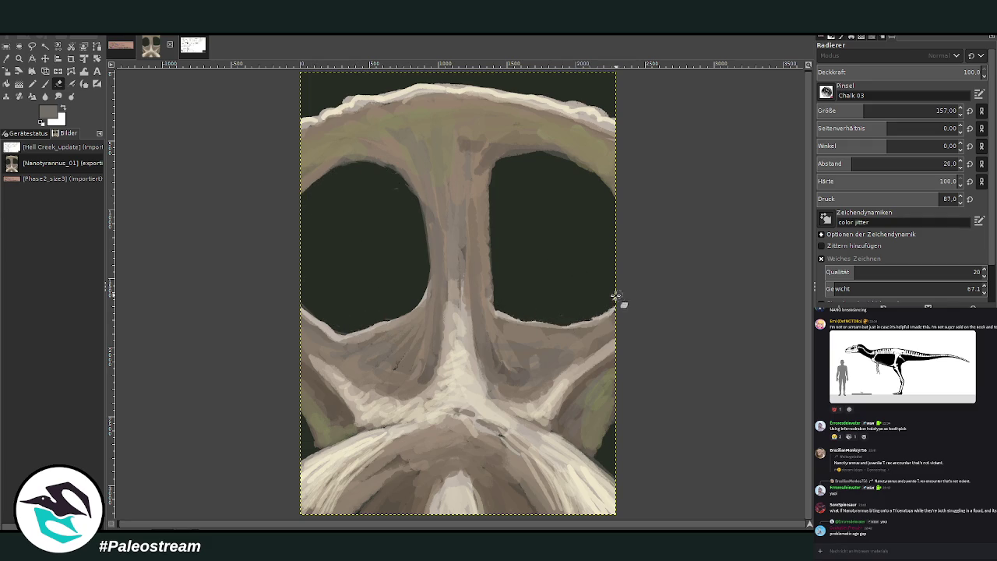
click(6, 57)
click(429, 311)
click(45, 84)
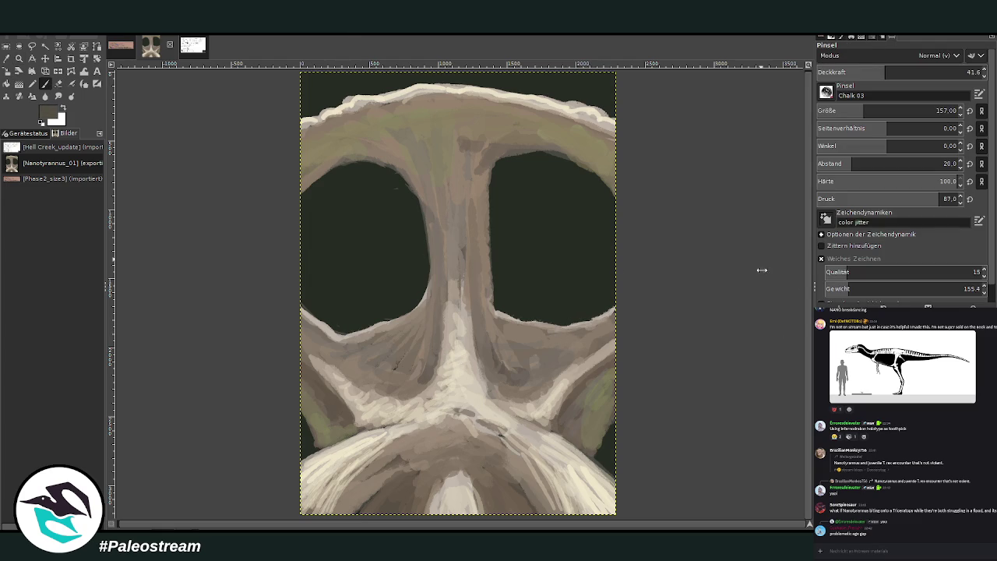
Raise brush opacity and dab dark brown around both eye-socket rims, below them, and on the brow.
drag(889, 73, 907, 73)
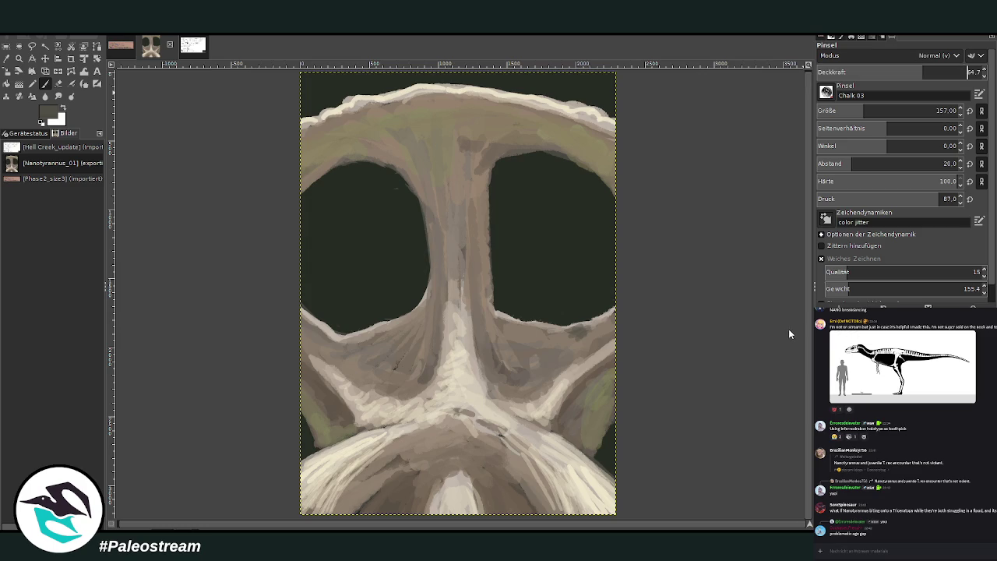
drag(594, 335, 558, 344)
click(539, 359)
mouse_move(398, 333)
mouse_down()
mouse_move(383, 339)
mouse_move(438, 321)
mouse_move(426, 364)
mouse_move(399, 355)
mouse_move(343, 374)
mouse_up()
mouse_move(321, 369)
mouse_down()
mouse_move(327, 414)
mouse_move(338, 403)
mouse_move(343, 420)
mouse_up()
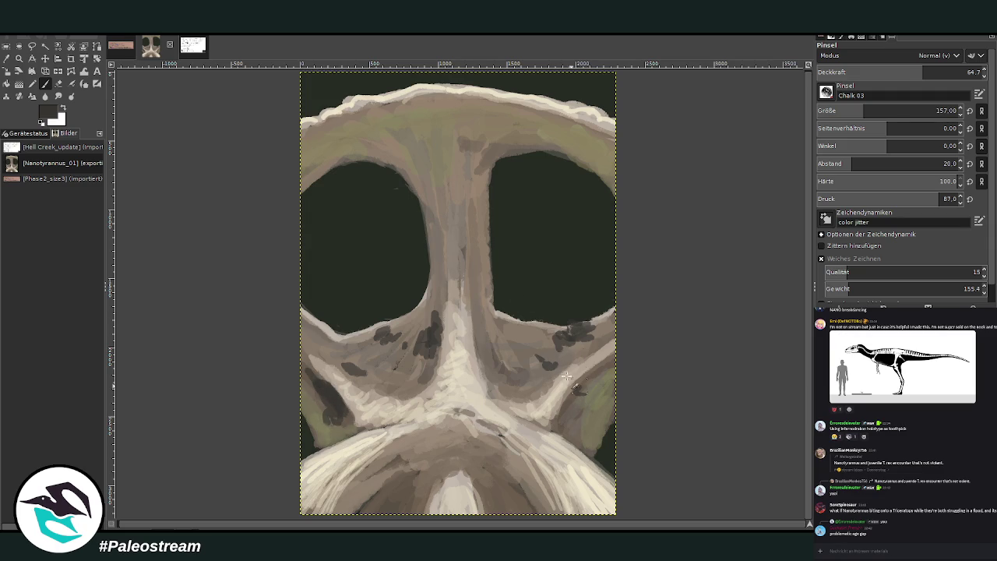
mouse_move(397, 146)
mouse_down()
mouse_move(397, 132)
mouse_move(402, 140)
mouse_move(360, 132)
mouse_up()
Set the brush to opacity 46.1 and size 87 with a darker colour; invite a voice-chat participant to speak.
click(893, 72)
click(848, 111)
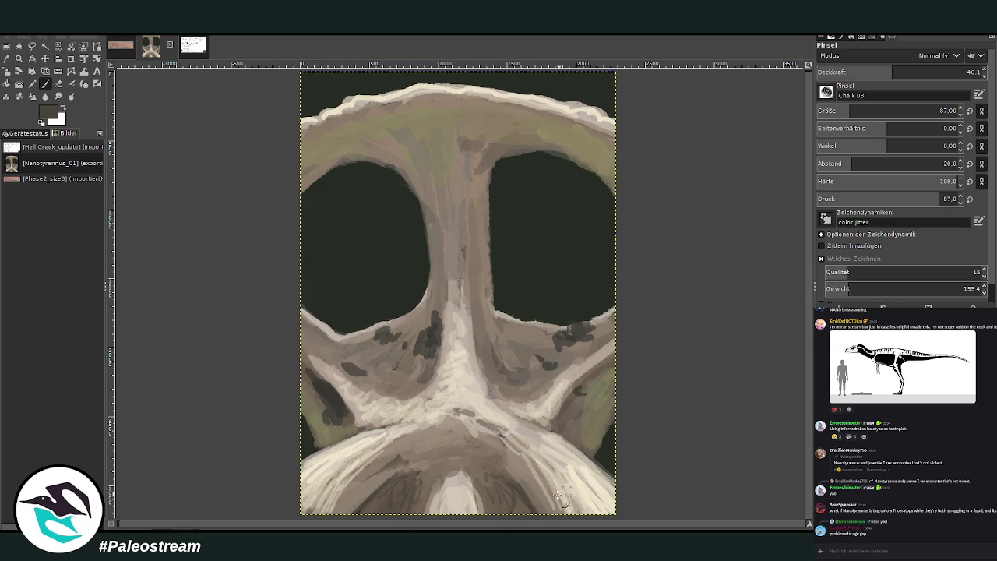
ctrl+click(651, 397)
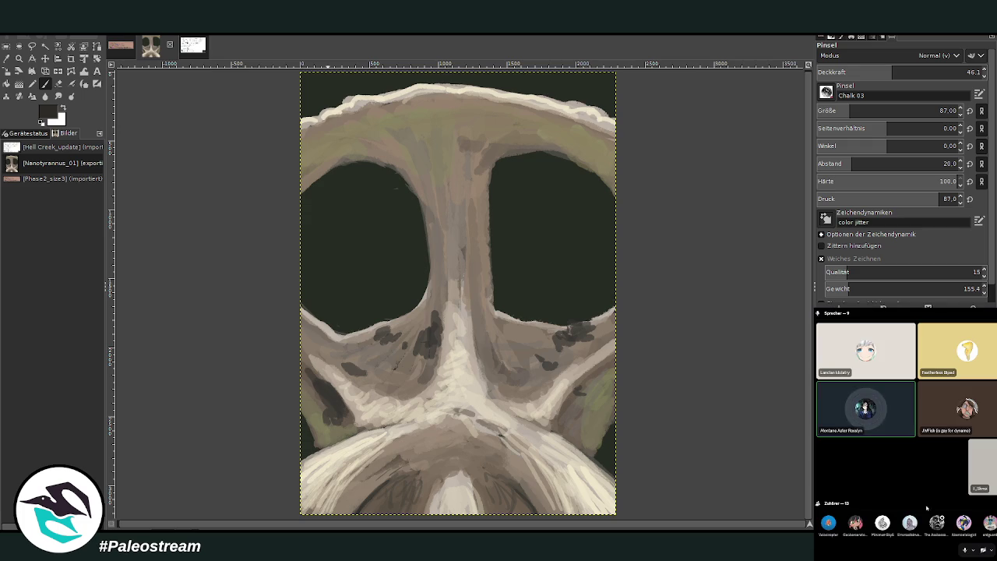
right_click(945, 332)
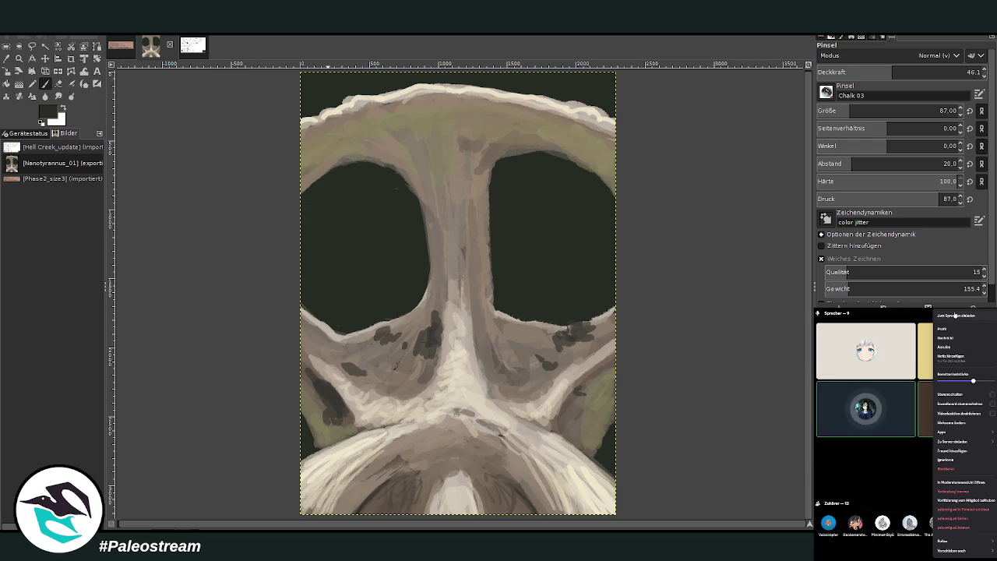
click(956, 315)
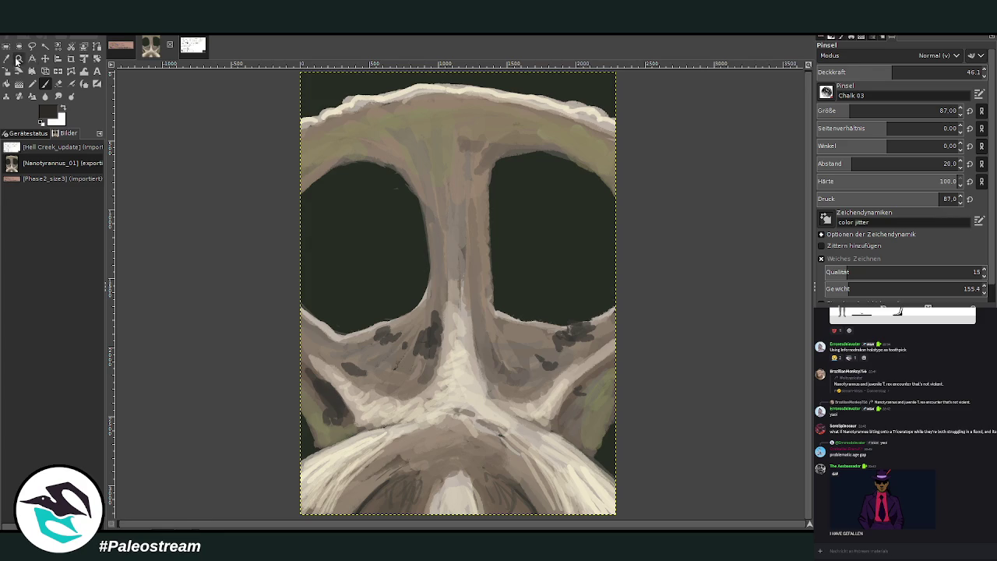
Zoom in on the eye sockets, sample a tan bone colour, and set brush size 103, opacity 54.9.
click(20, 58)
drag(284, 85, 648, 454)
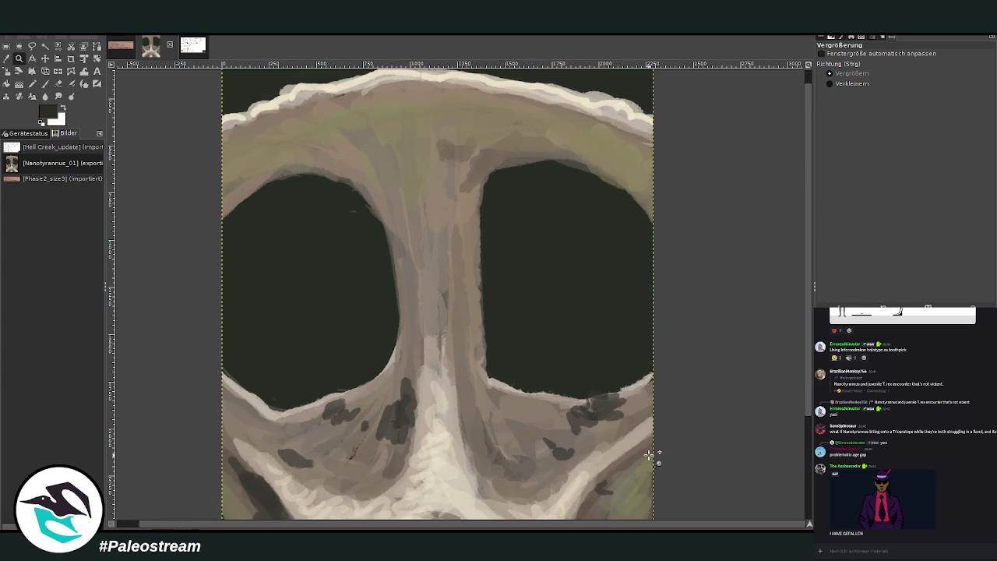
click(58, 83)
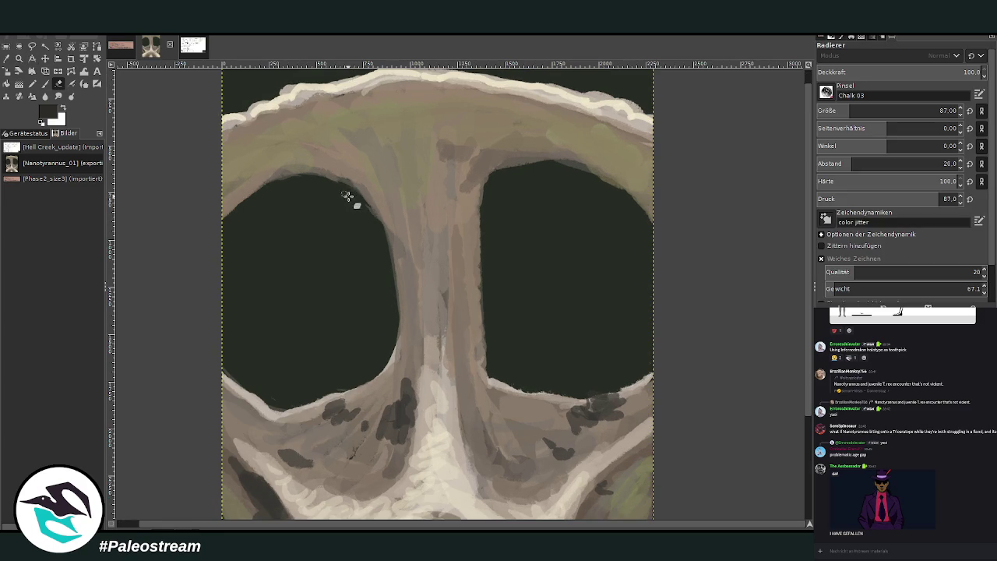
key(o)
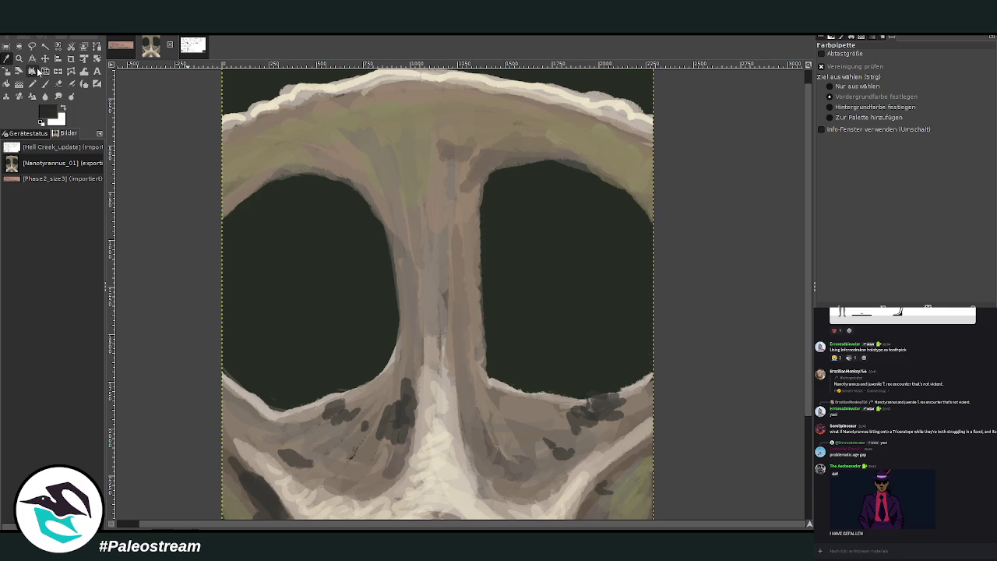
click(380, 158)
click(45, 84)
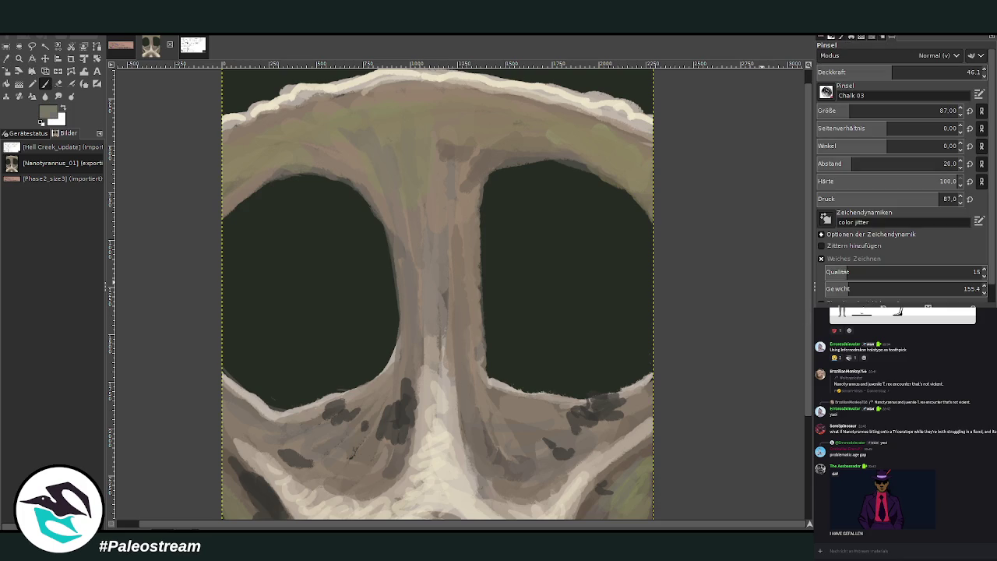
key(bracketright)
key(greater)
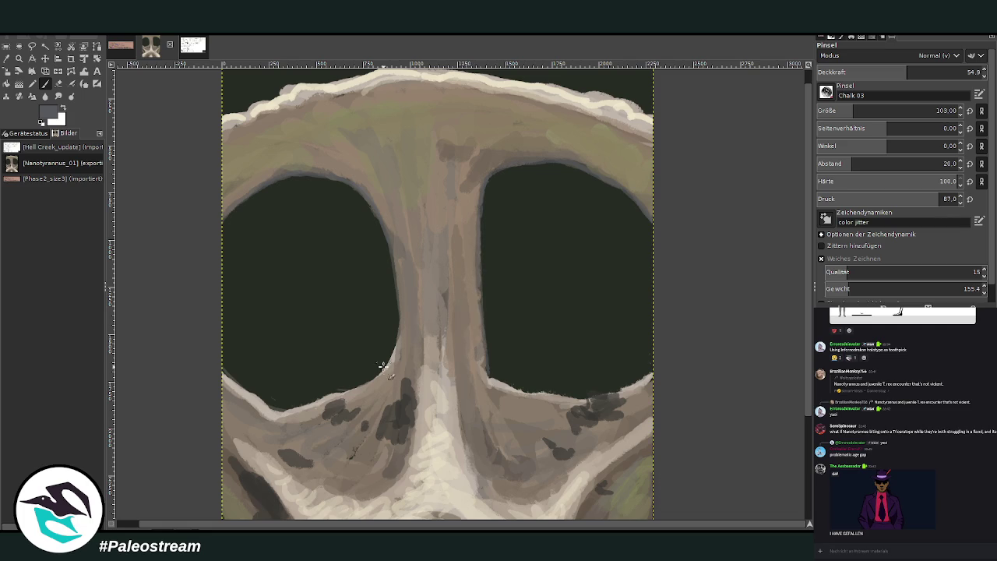
Darken the central pillar base, add a bluish-grey stroke along the skull's left edge, then zoom out.
drag(412, 383, 431, 394)
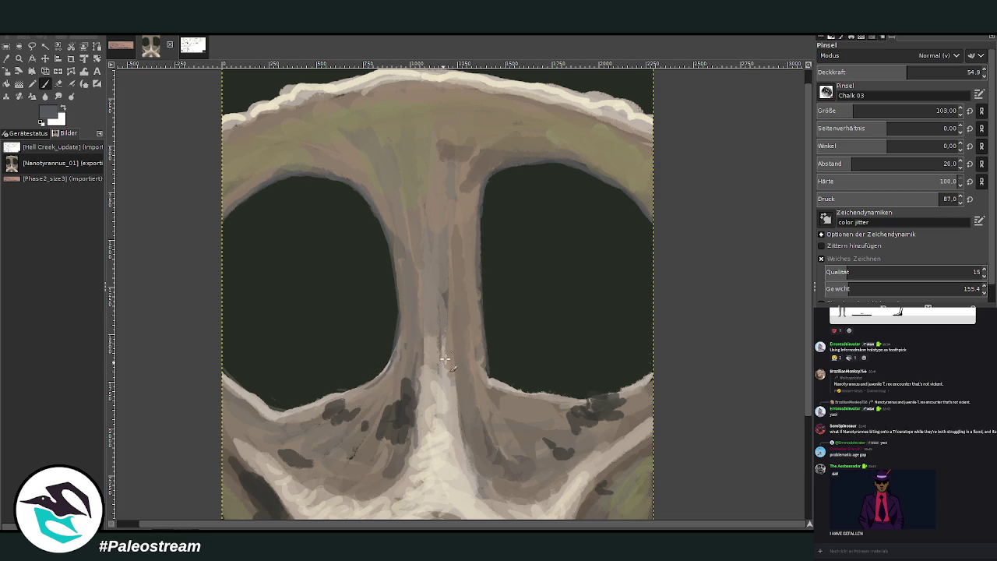
scroll(740, 187, down, 5)
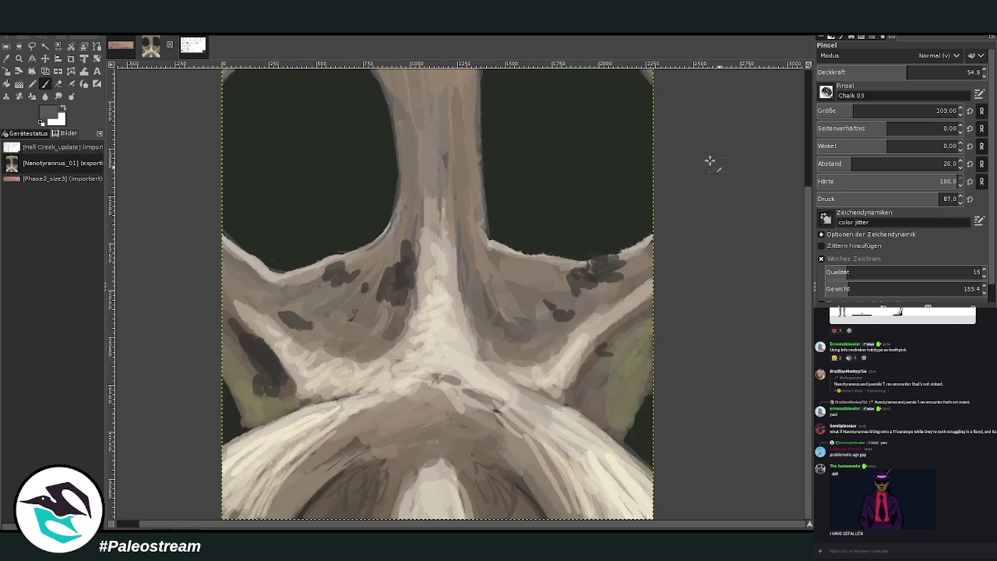
drag(262, 367, 230, 335)
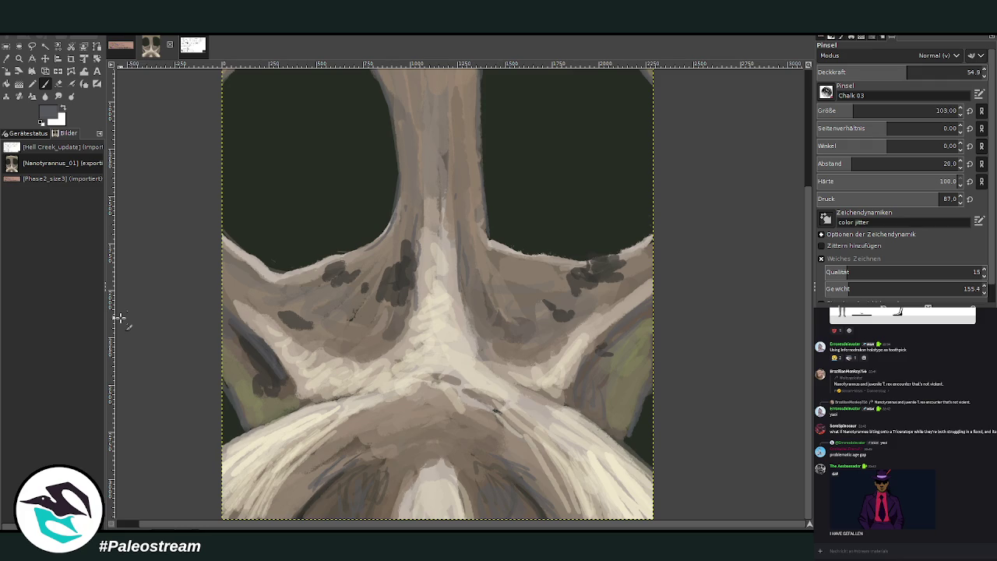
key(minus)
key(minus)
key(minus)
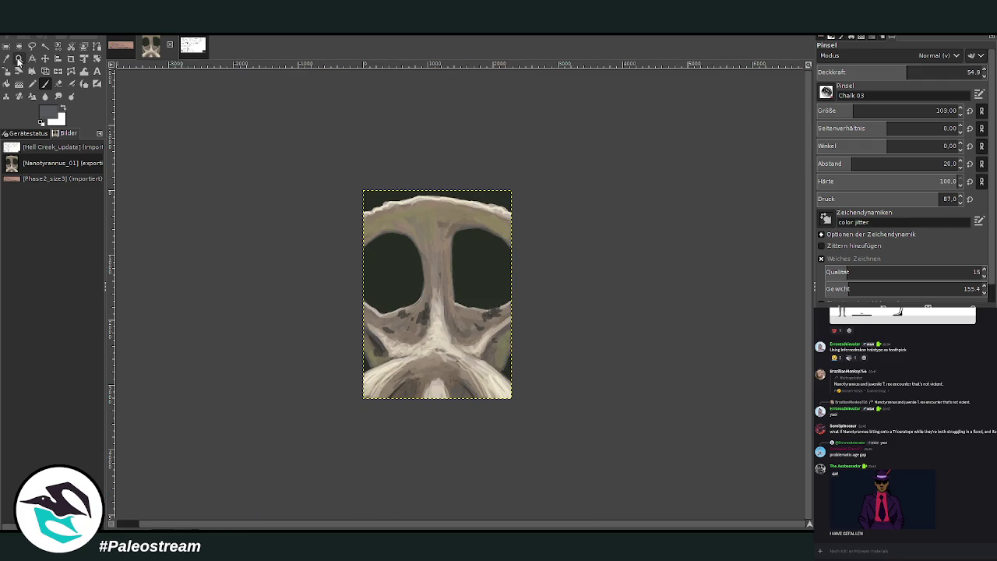
Zoom in on the skull and move the front-view skull photo down to the lower left.
click(19, 58)
drag(356, 176, 489, 311)
drag(257, 114, 390, 182)
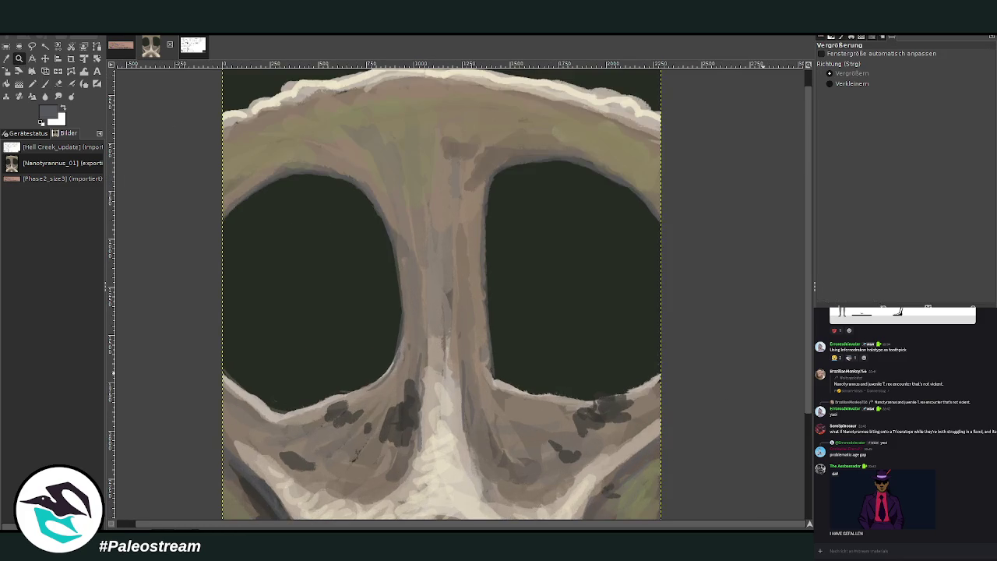
drag(246, 138, 661, 518)
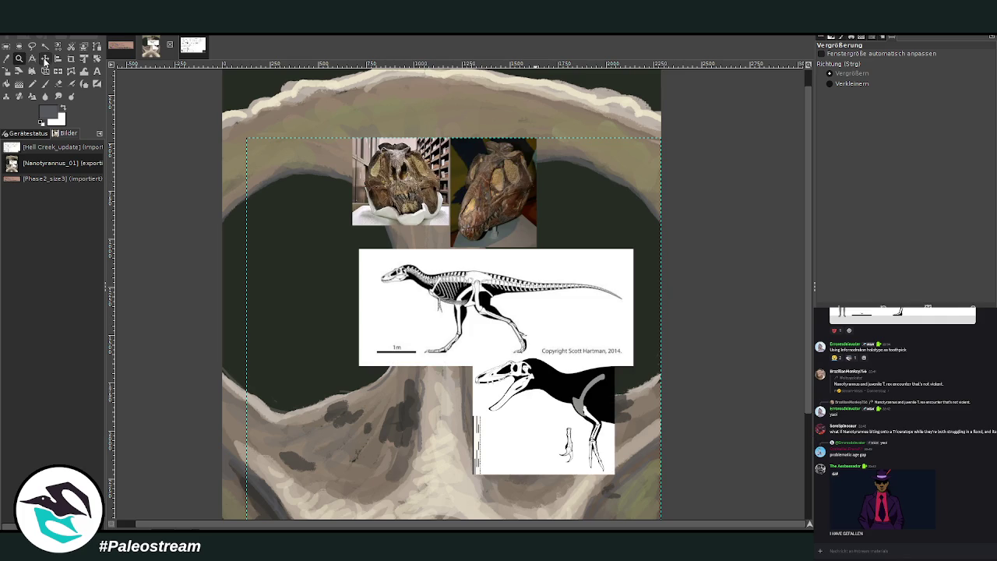
click(44, 58)
drag(393, 180, 371, 440)
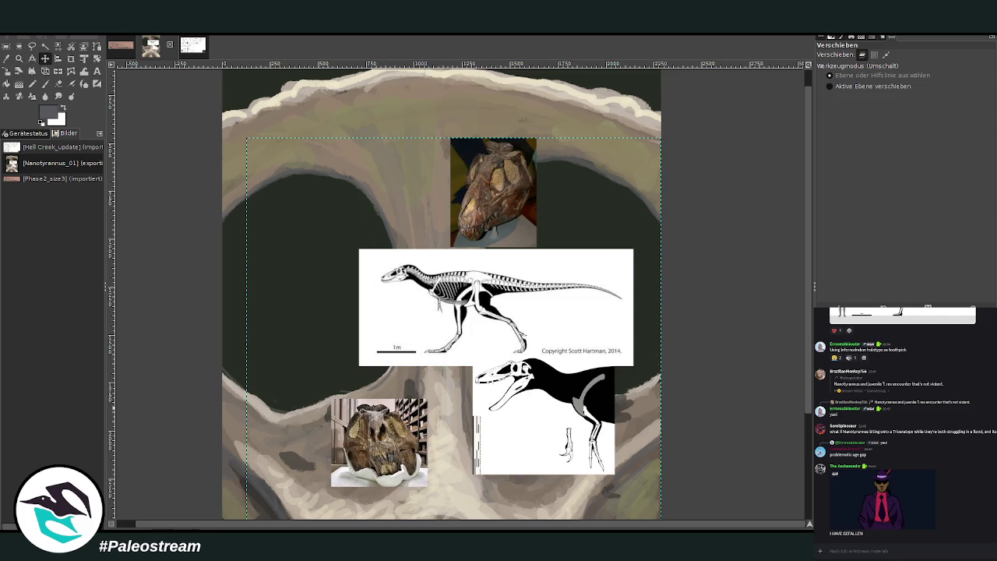
Delete the black dinosaur silhouette image and reselect the front-view skull photo layer.
click(493, 193)
click(639, 510)
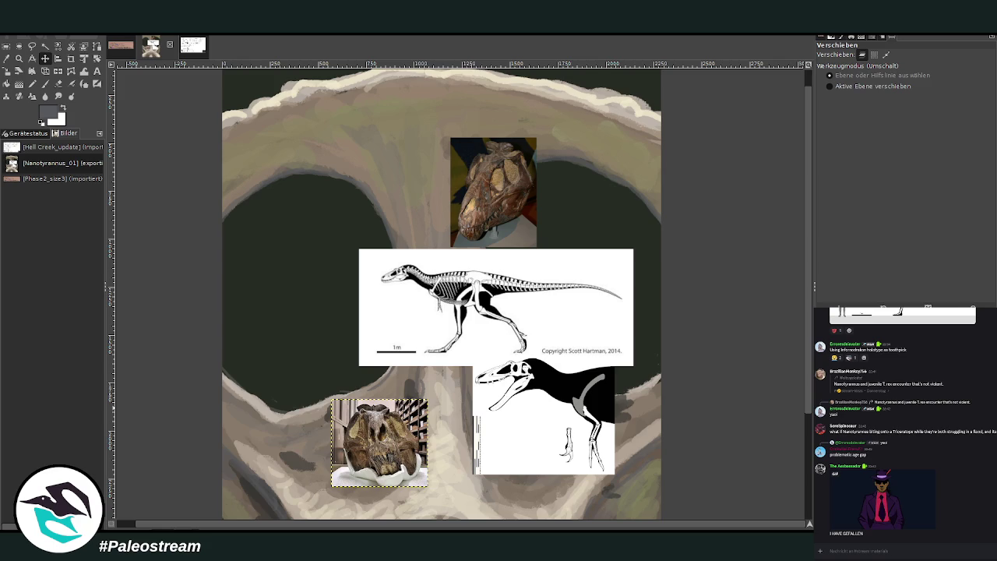
click(545, 413)
key(Delete)
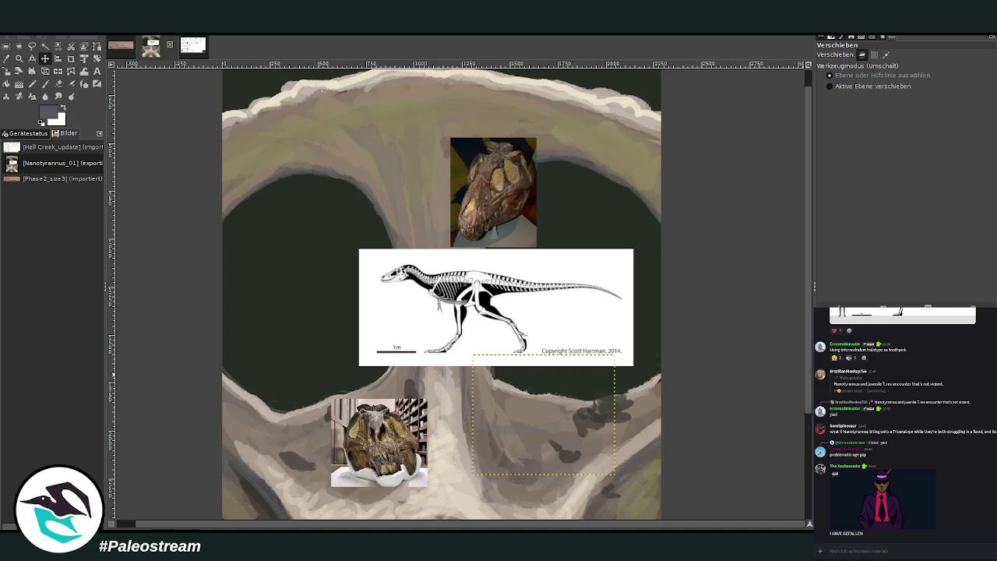
click(379, 442)
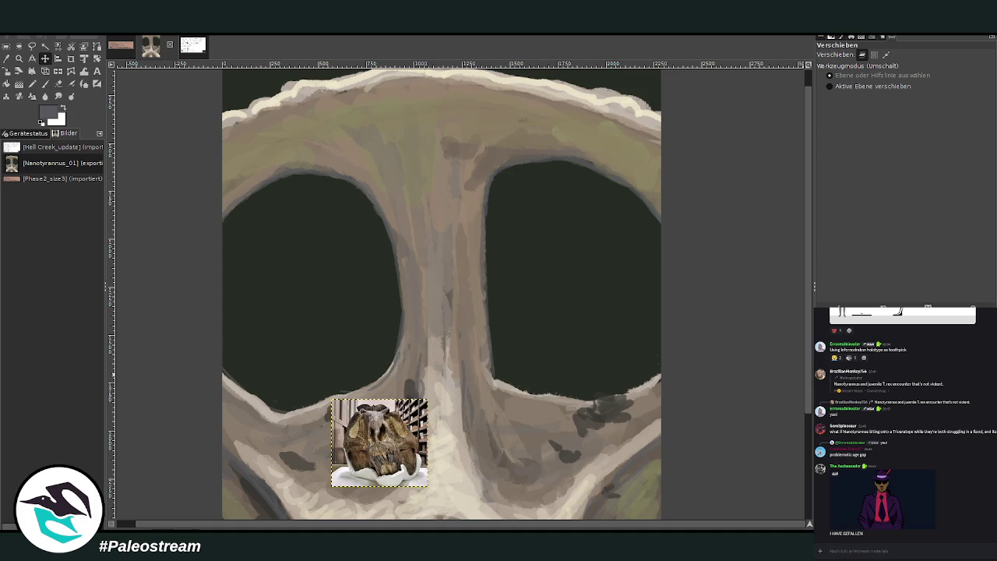
click(18, 58)
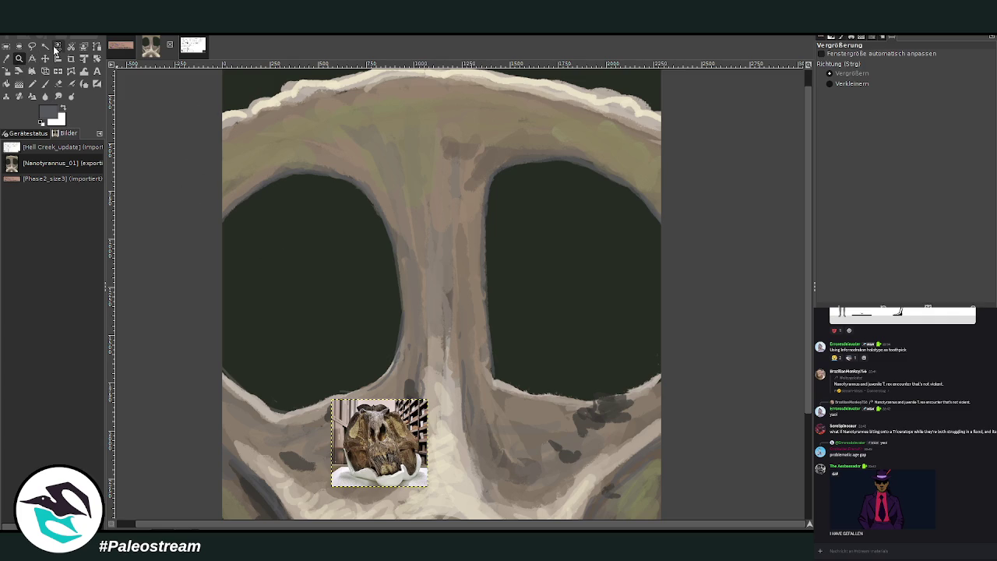
click(44, 58)
Move the skull photo to the top centre, zoom in, and add a vertical centre guide.
drag(361, 426, 406, 153)
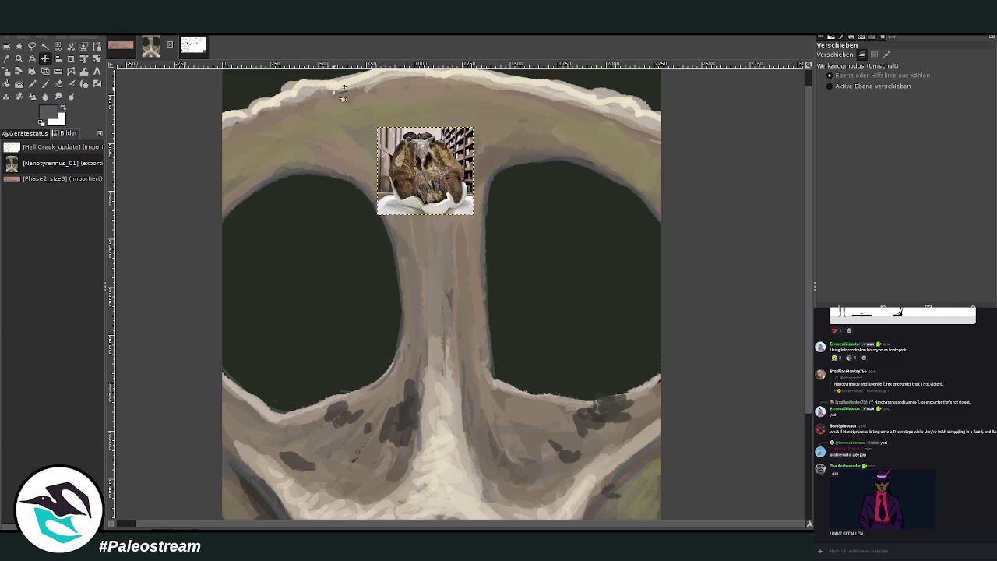
click(19, 58)
drag(324, 105, 526, 327)
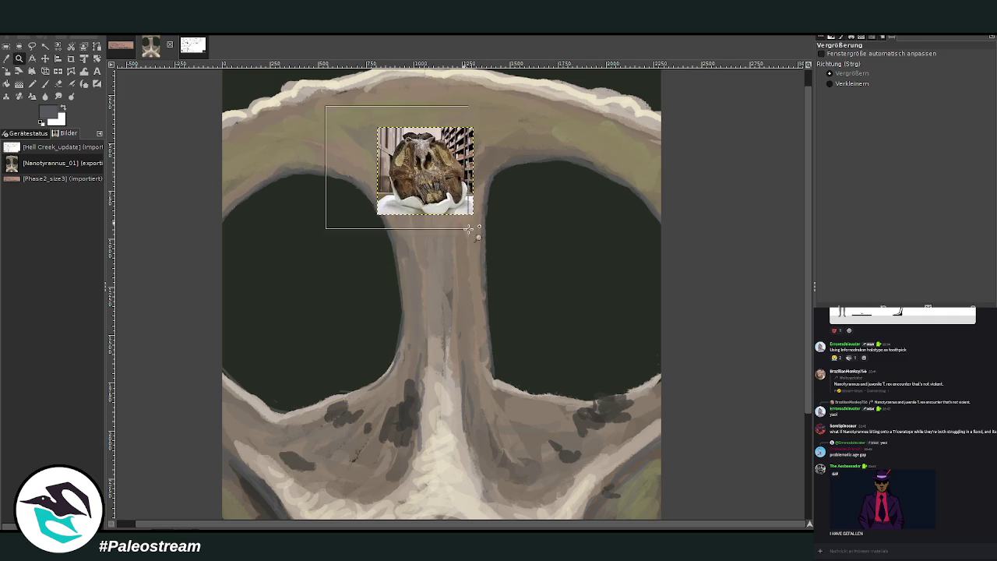
drag(327, 94, 595, 357)
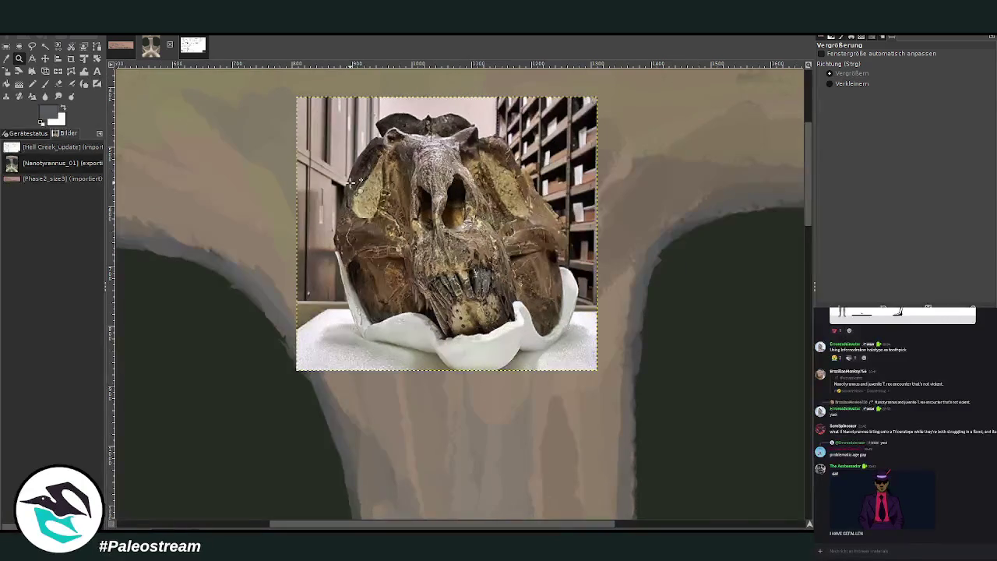
drag(112, 122, 440, 187)
Apply a perspective transform to the skull photo, widening the bottom-left and adjusting the other corners.
key(shift+p)
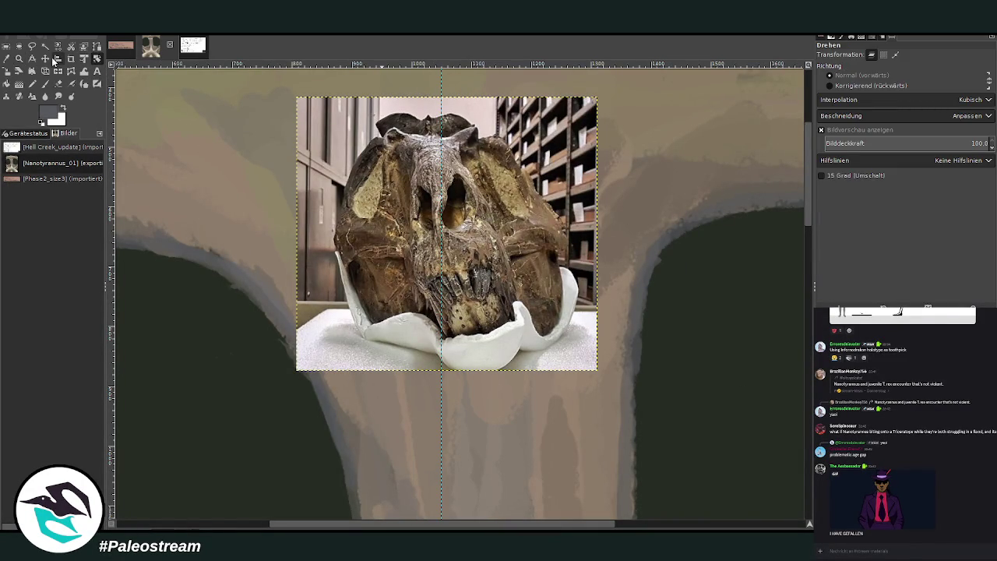
click(320, 131)
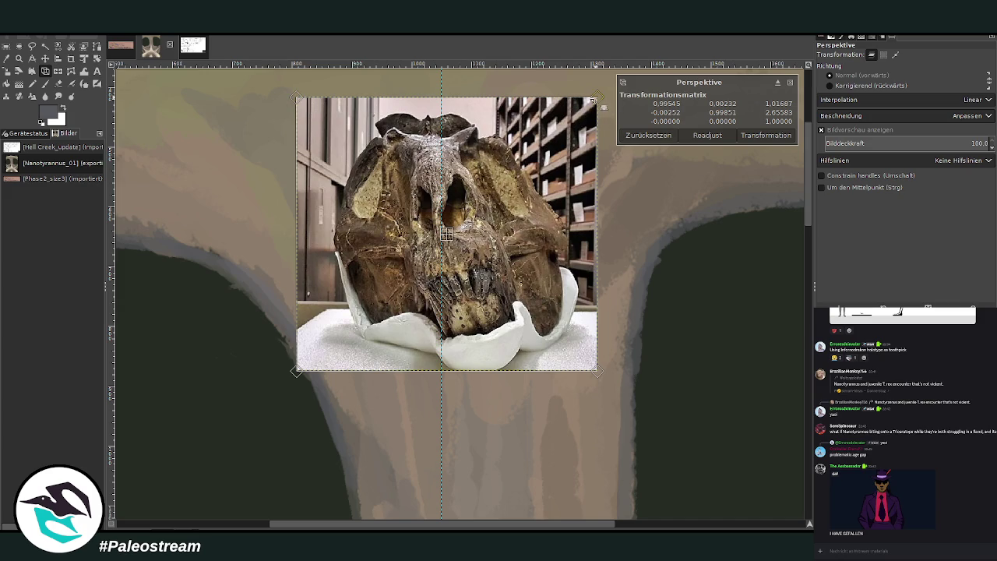
drag(603, 106, 612, 93)
drag(302, 101, 310, 93)
drag(297, 370, 291, 372)
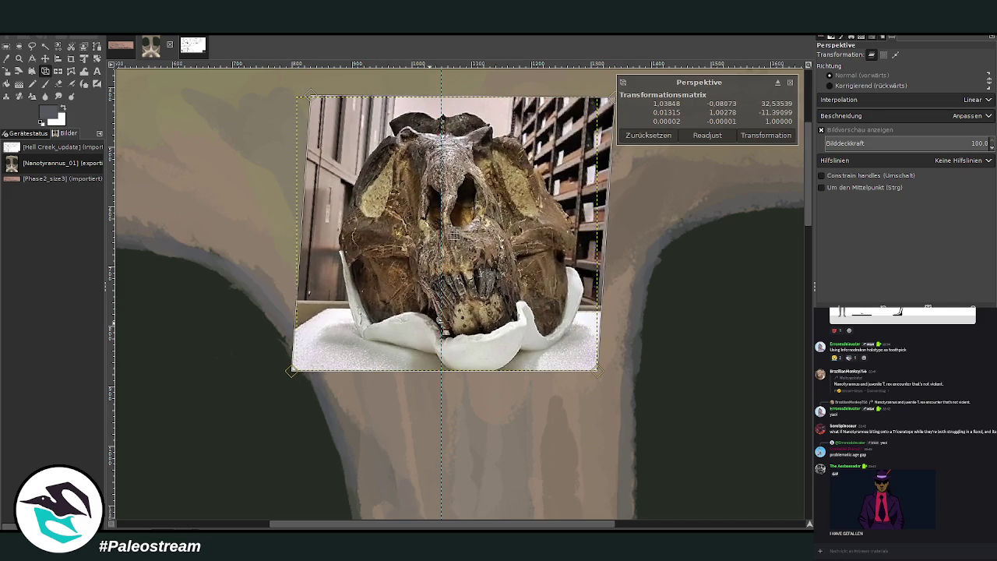
drag(600, 369, 579, 372)
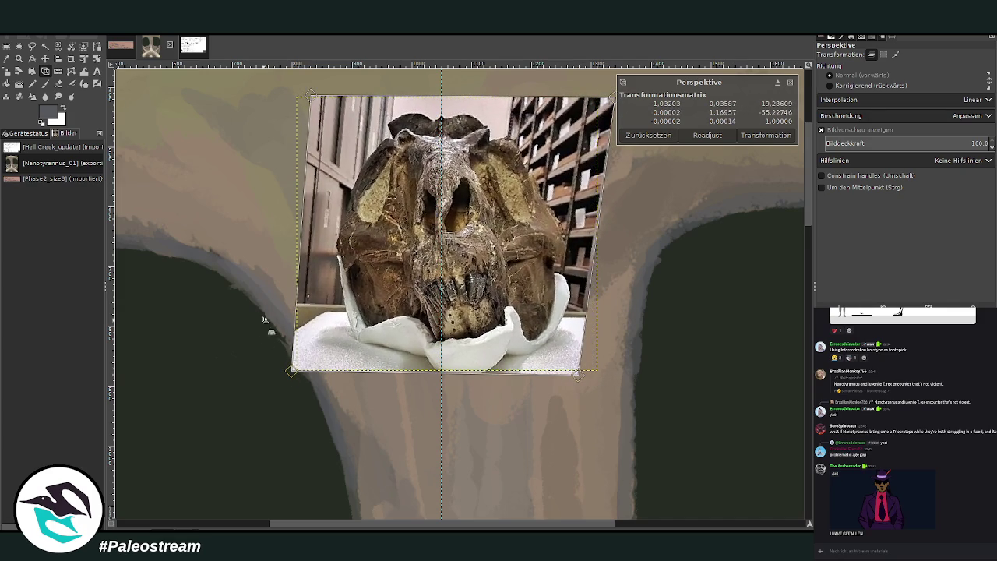
drag(291, 371, 271, 368)
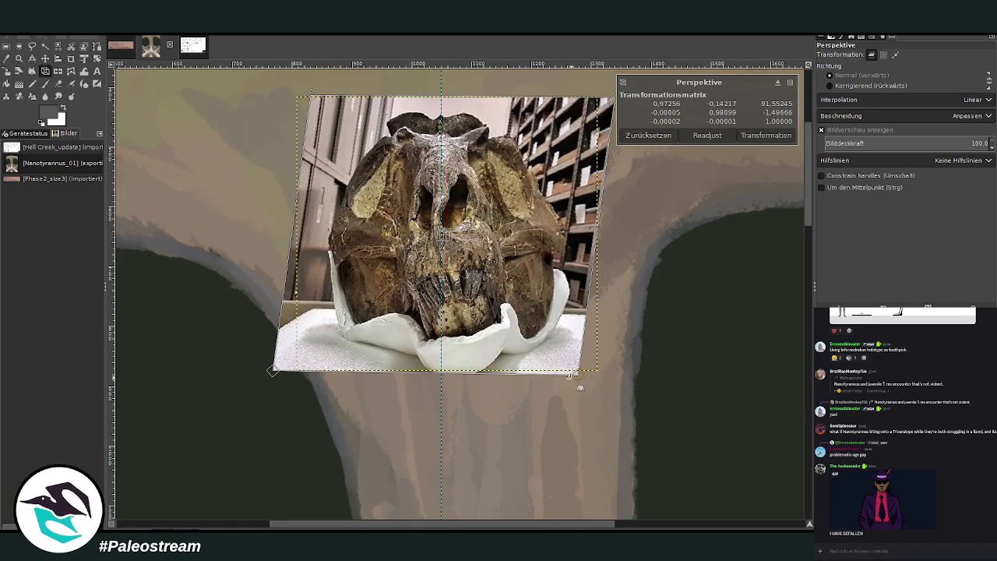
drag(579, 374, 575, 370)
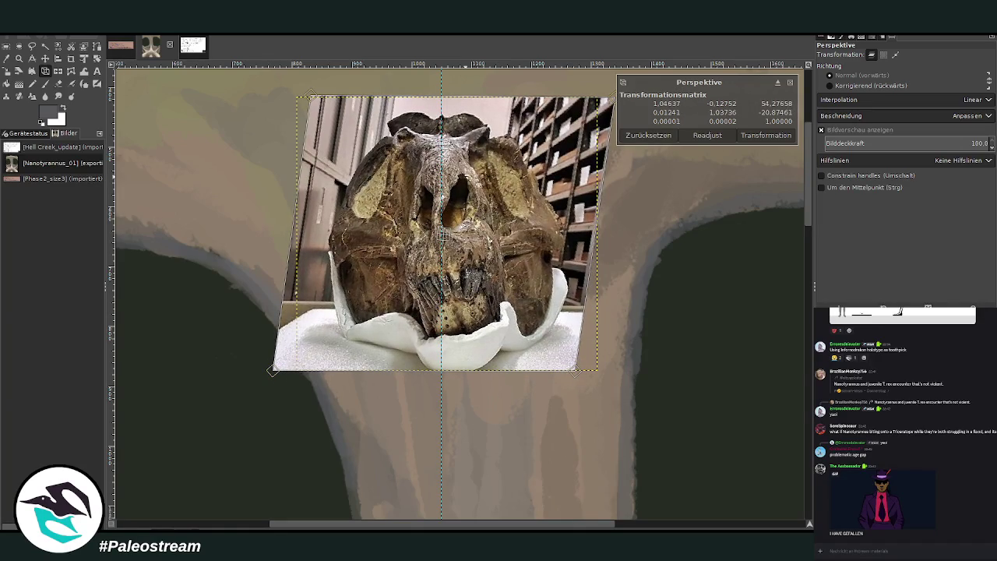
drag(607, 104, 612, 101)
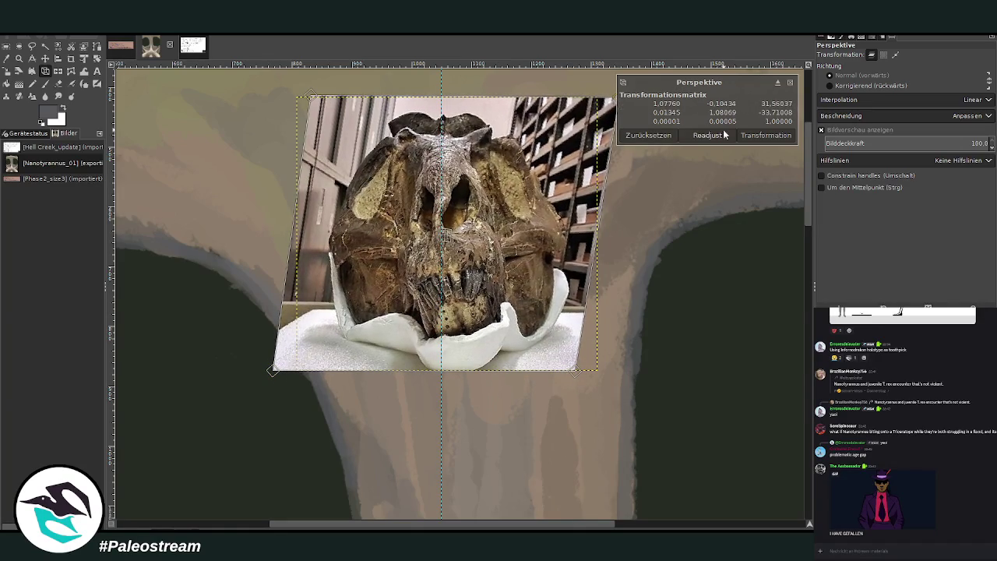
click(751, 134)
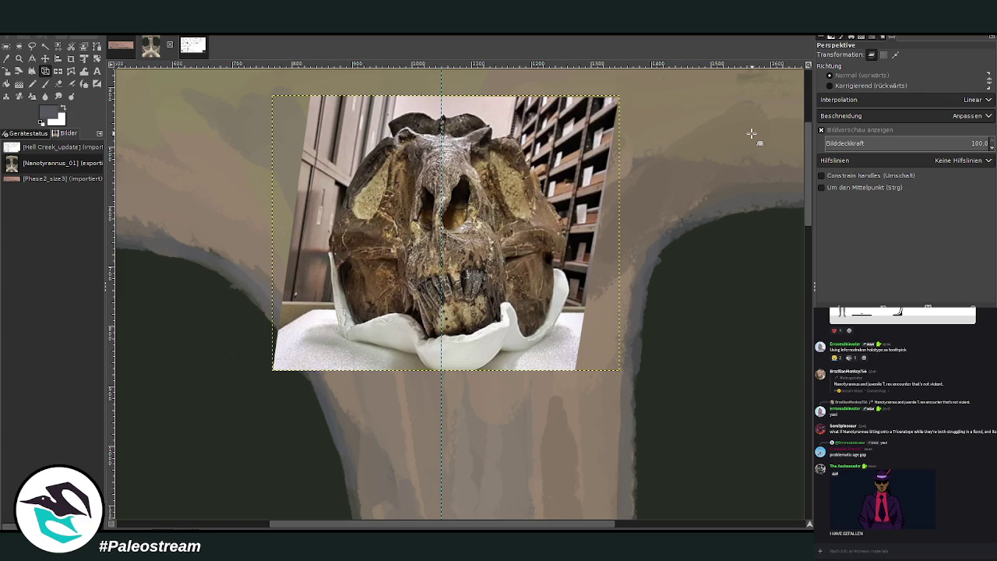
ctrl+scroll(751, 134, down, 3)
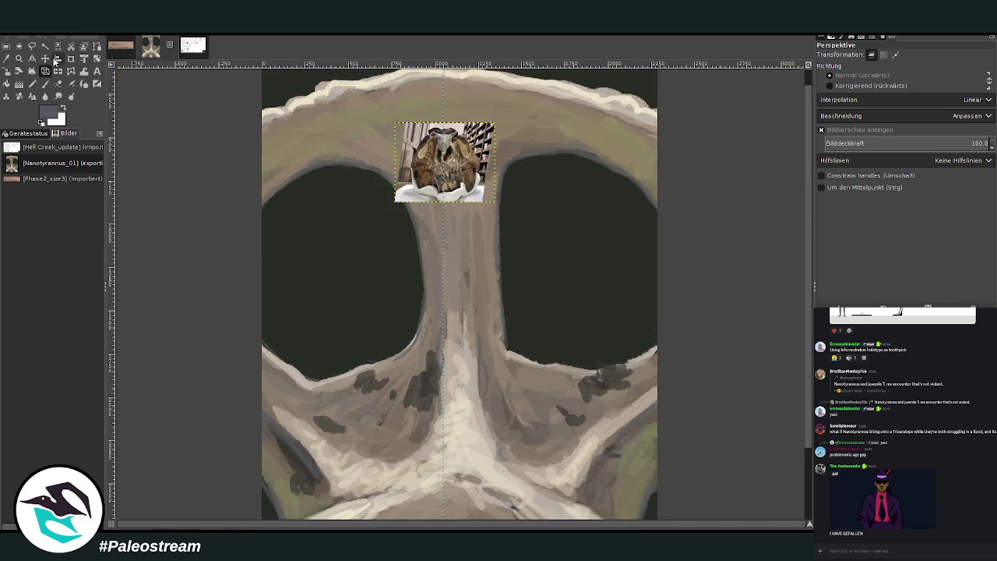
Remove the vertical centre guide and zoom in on the orbits.
click(45, 58)
drag(442, 267, 109, 249)
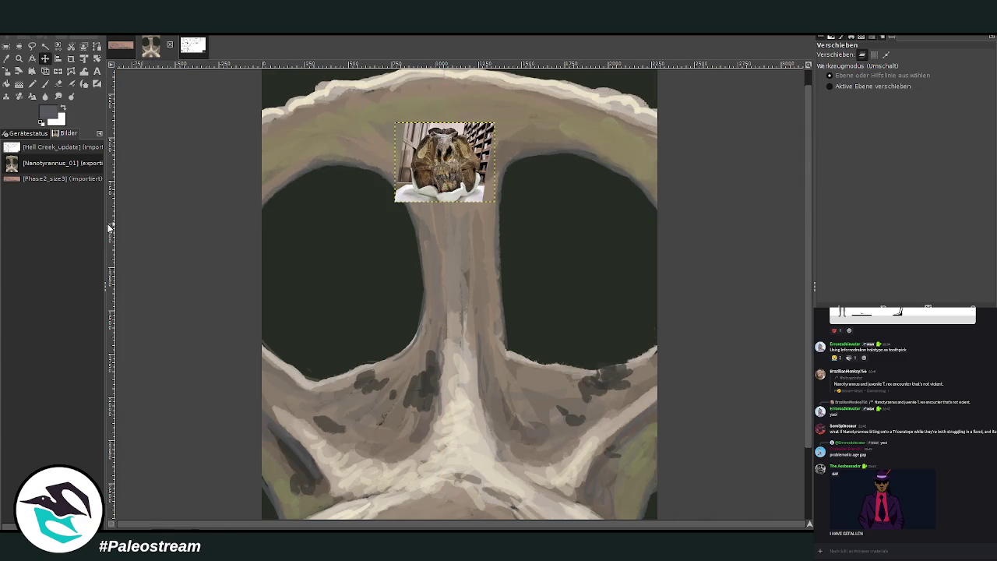
click(18, 58)
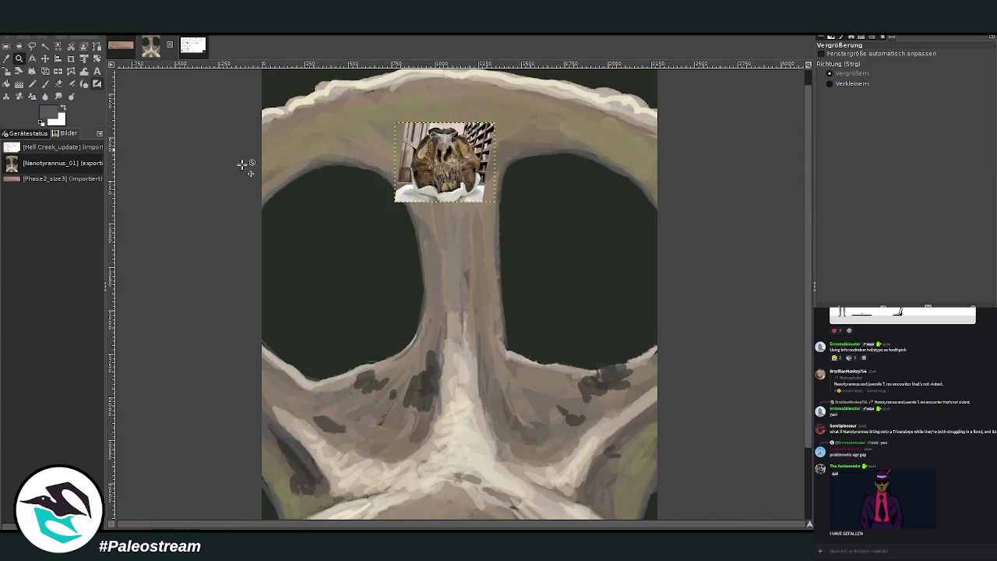
drag(260, 128, 508, 347)
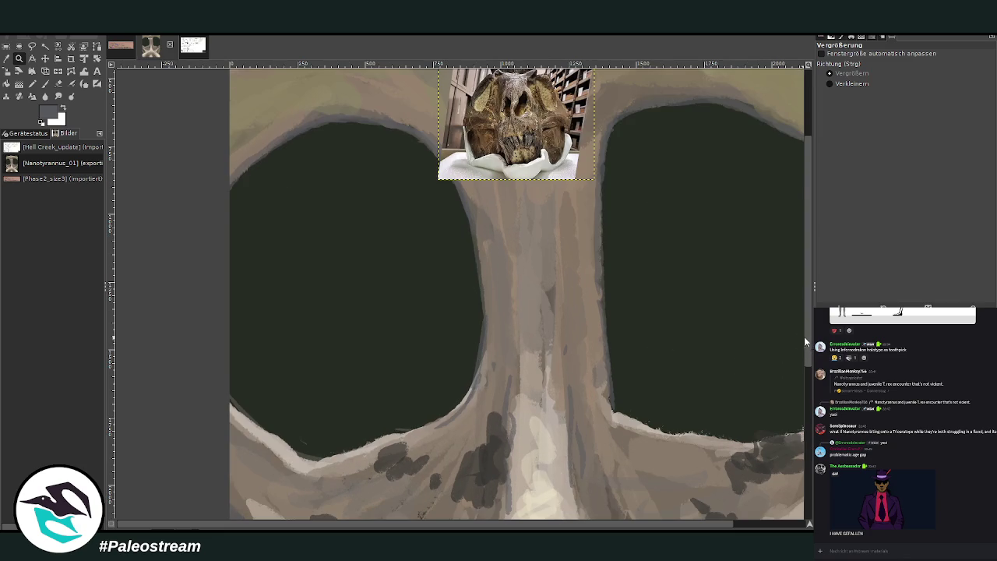
drag(805, 338, 807, 300)
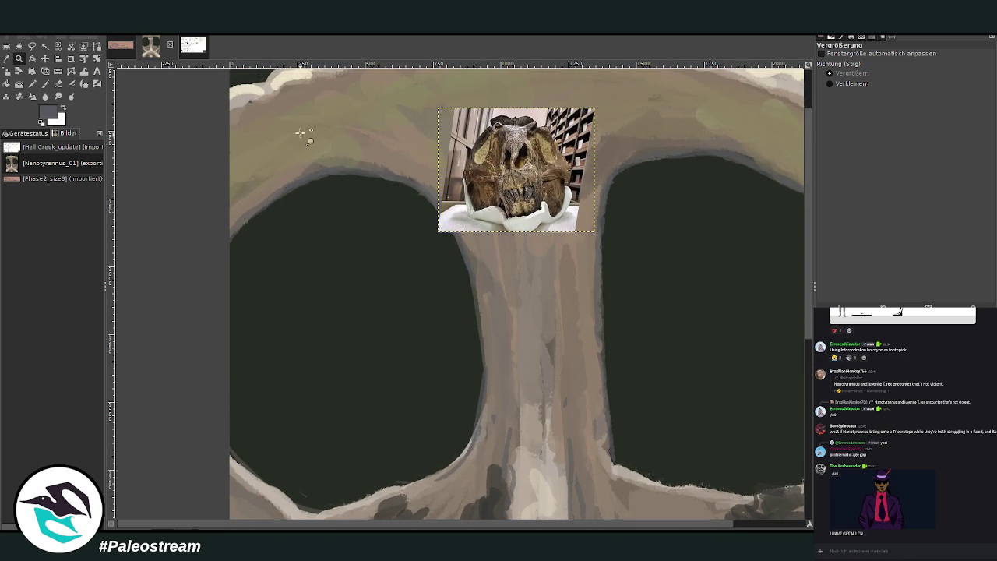
drag(249, 85, 638, 506)
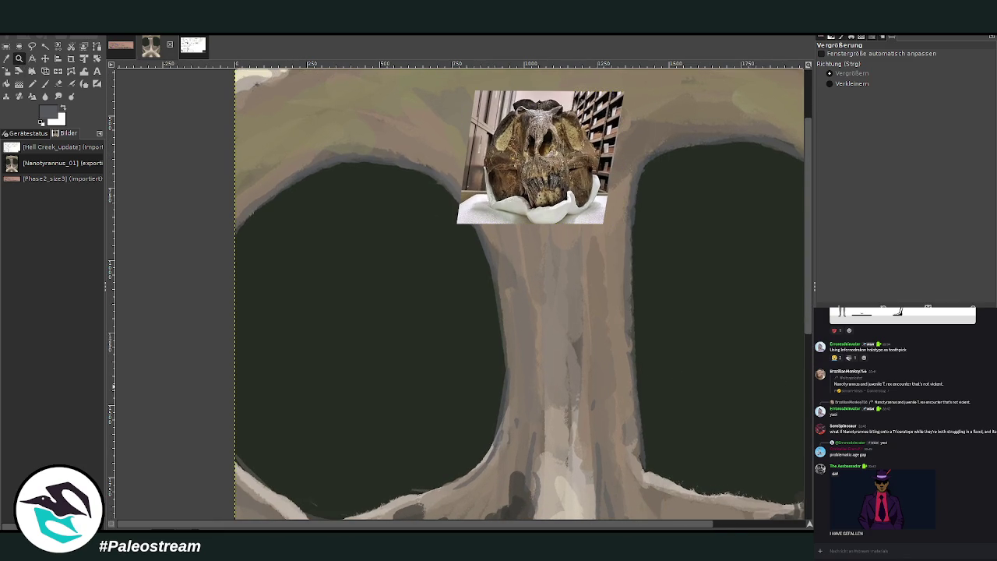
With a dark colour at opacity 84.9 and smaller brush, sketch an arched head outline in the left orbit.
click(45, 83)
ctrl+click(789, 327)
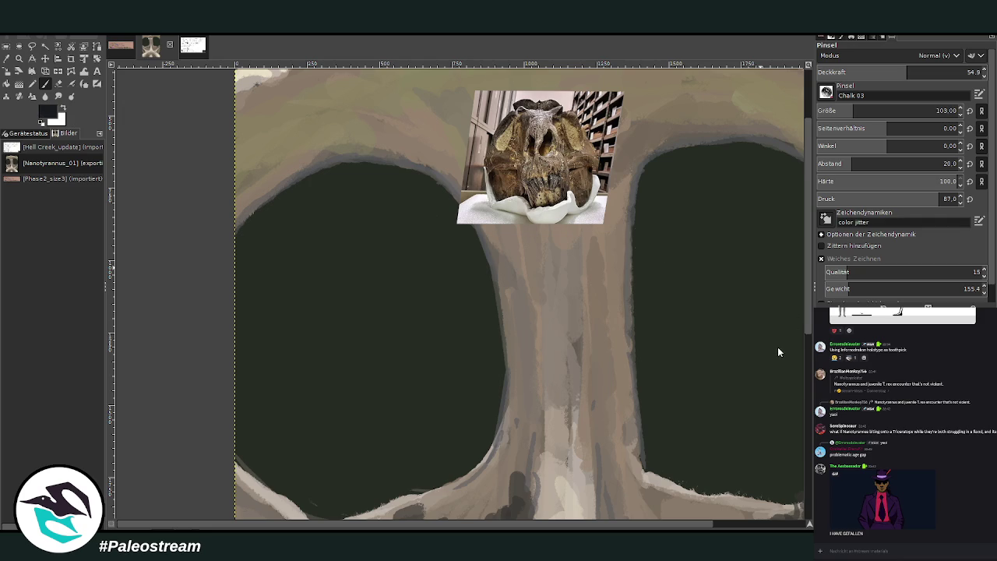
click(959, 72)
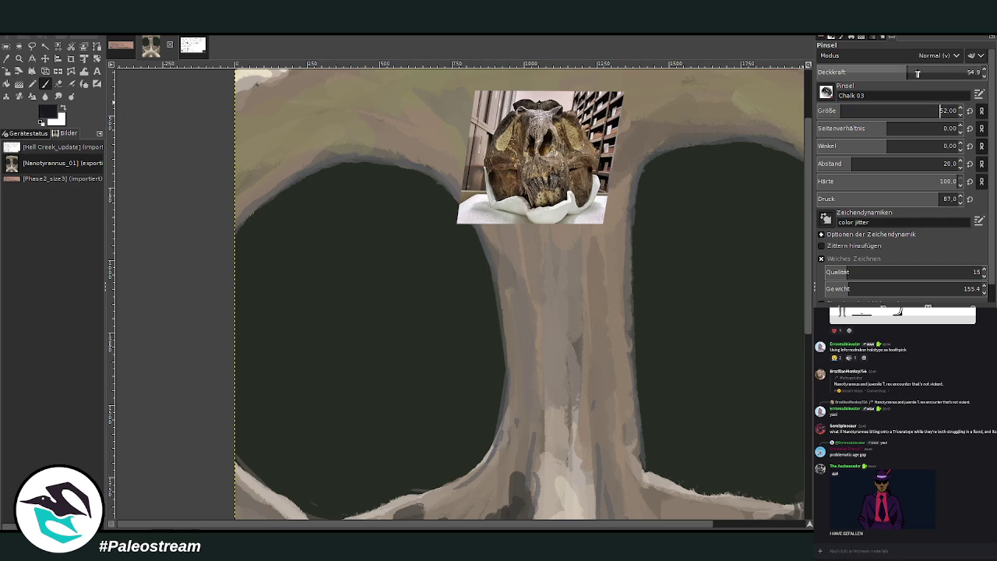
drag(934, 110, 852, 110)
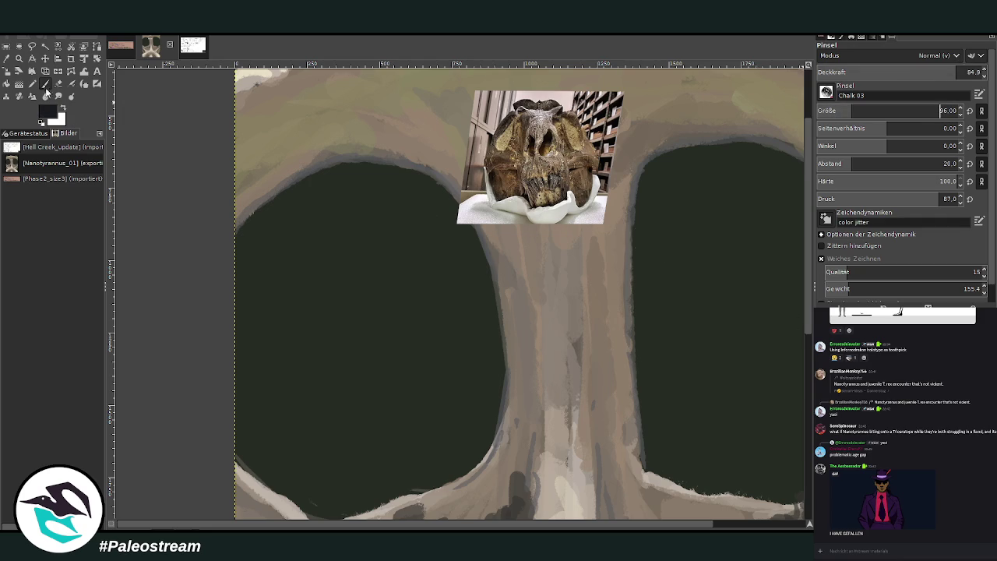
mouse_move(401, 244)
mouse_down()
mouse_move(334, 247)
mouse_move(294, 323)
mouse_up()
scroll(896, 110, down, 9)
mouse_move(410, 243)
mouse_down()
mouse_move(429, 249)
mouse_move(467, 347)
mouse_up()
drag(295, 324, 288, 362)
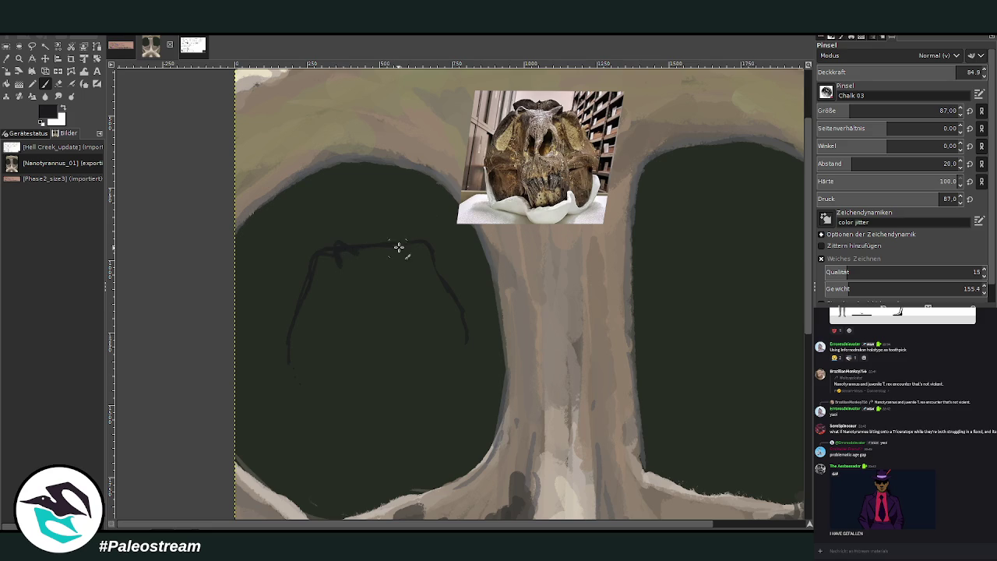
Extend the head outline with a top arc, side lines, lower outline and a rounded lower jaw.
drag(400, 244, 403, 253)
mouse_move(350, 235)
mouse_down()
mouse_move(353, 226)
mouse_move(396, 236)
mouse_up()
drag(327, 269, 310, 315)
drag(429, 267, 440, 295)
drag(356, 271, 360, 287)
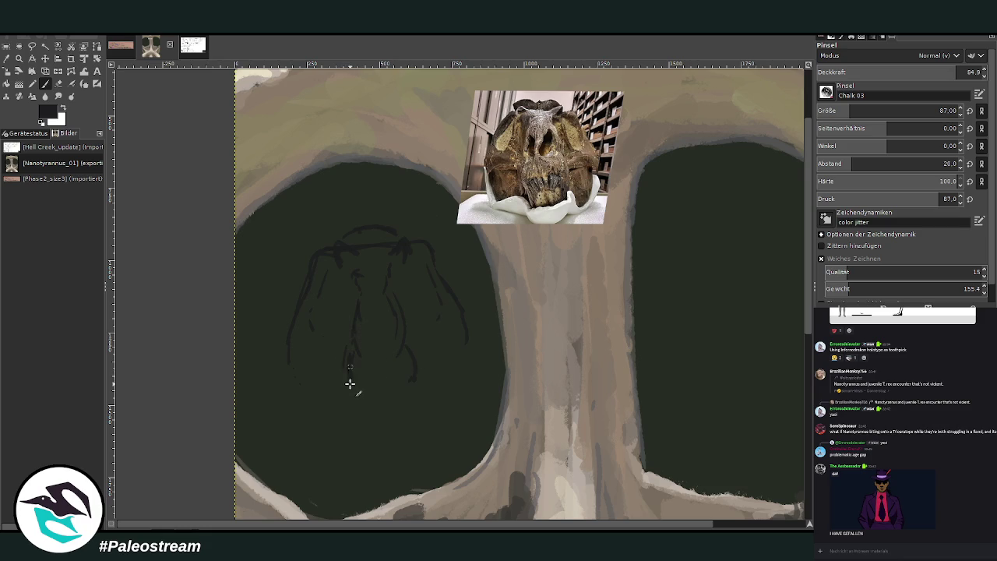
mouse_move(354, 394)
mouse_down()
mouse_move(401, 395)
mouse_move(451, 356)
mouse_move(465, 330)
mouse_up()
mouse_move(306, 361)
mouse_down()
mouse_move(283, 360)
mouse_move(304, 303)
mouse_up()
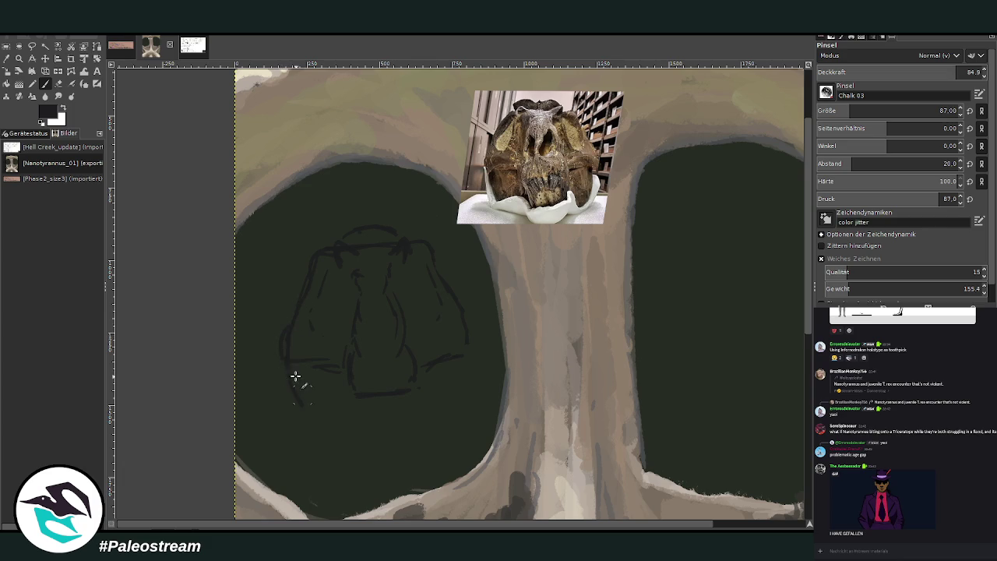
drag(470, 355, 469, 399)
drag(413, 404, 360, 429)
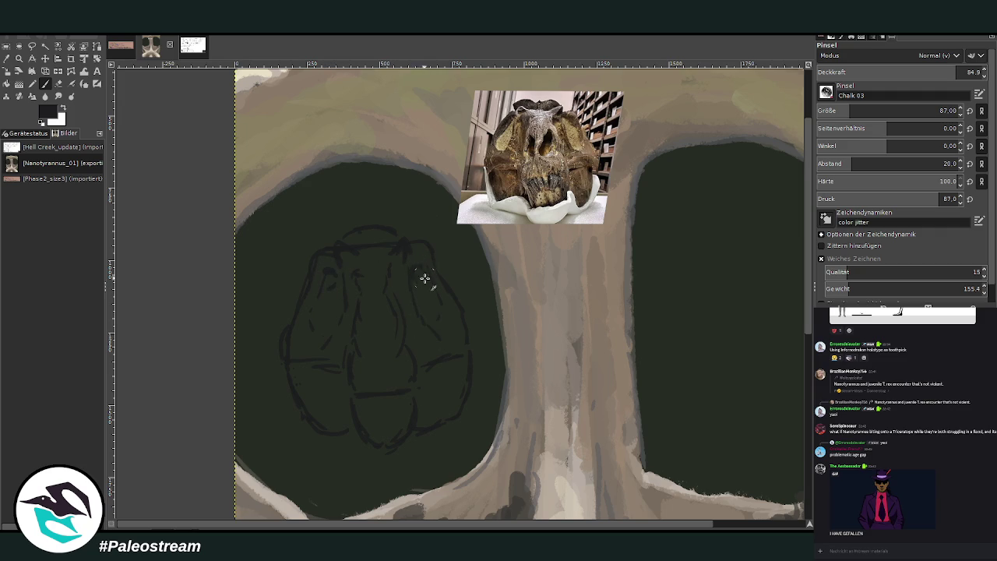
Add right eye-socket detail, a line above the skull, and the lower muzzle and jaw curve.
drag(423, 273, 412, 280)
mouse_move(381, 208)
mouse_down()
mouse_move(406, 226)
mouse_move(351, 205)
mouse_move(291, 256)
mouse_move(327, 216)
mouse_up()
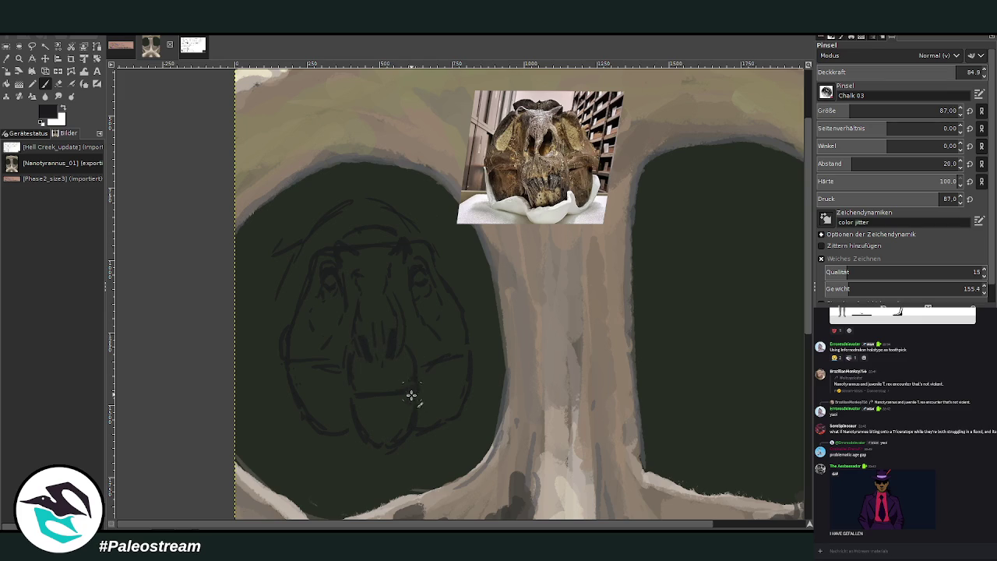
mouse_move(418, 400)
mouse_down()
mouse_move(355, 399)
mouse_move(343, 348)
mouse_up()
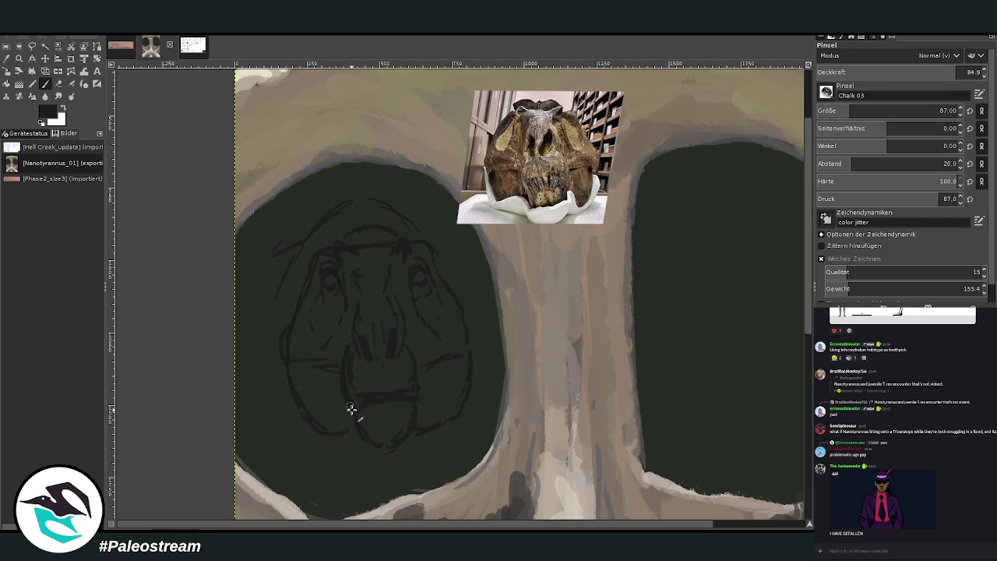
drag(405, 400, 410, 340)
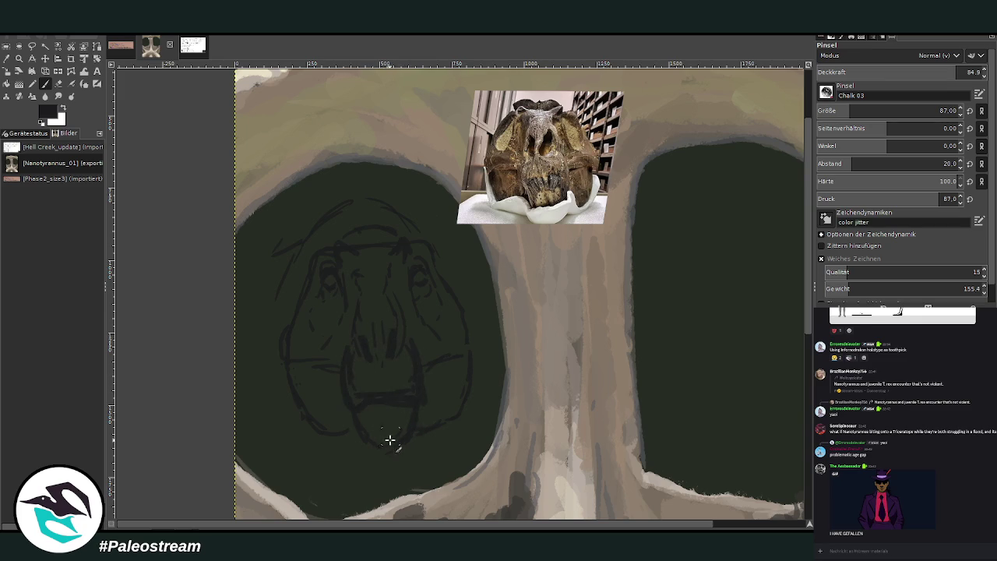
mouse_move(353, 429)
mouse_down()
mouse_move(382, 456)
mouse_move(418, 407)
mouse_up()
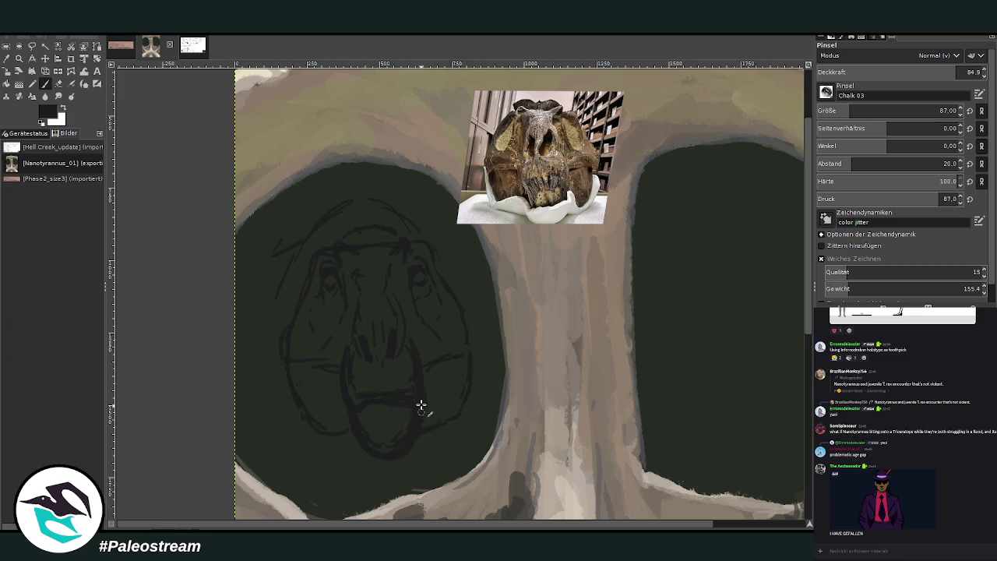
Erase stray lines at the right and lower chin, then redraw a line beneath the chin.
click(57, 84)
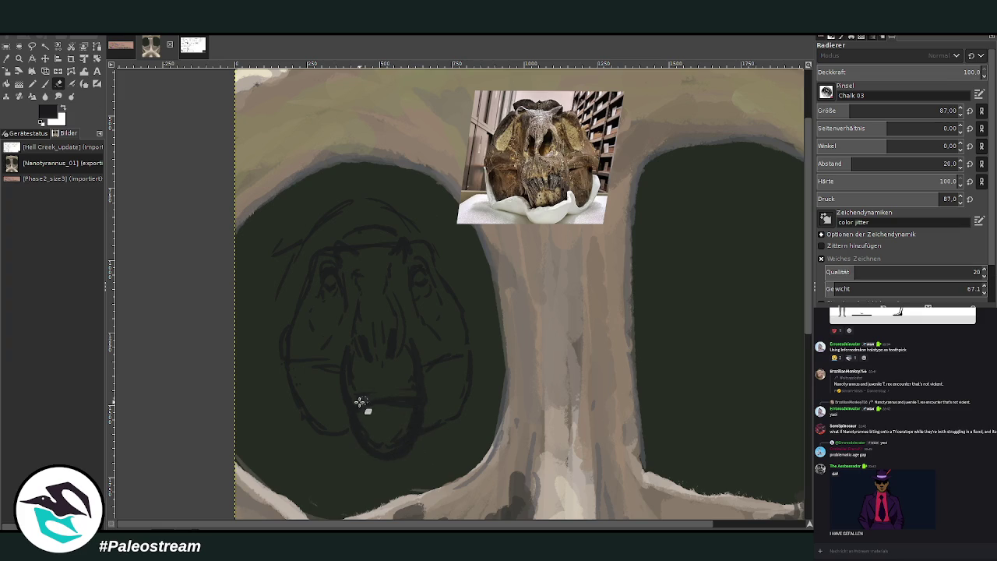
drag(411, 394, 408, 344)
drag(401, 423, 379, 445)
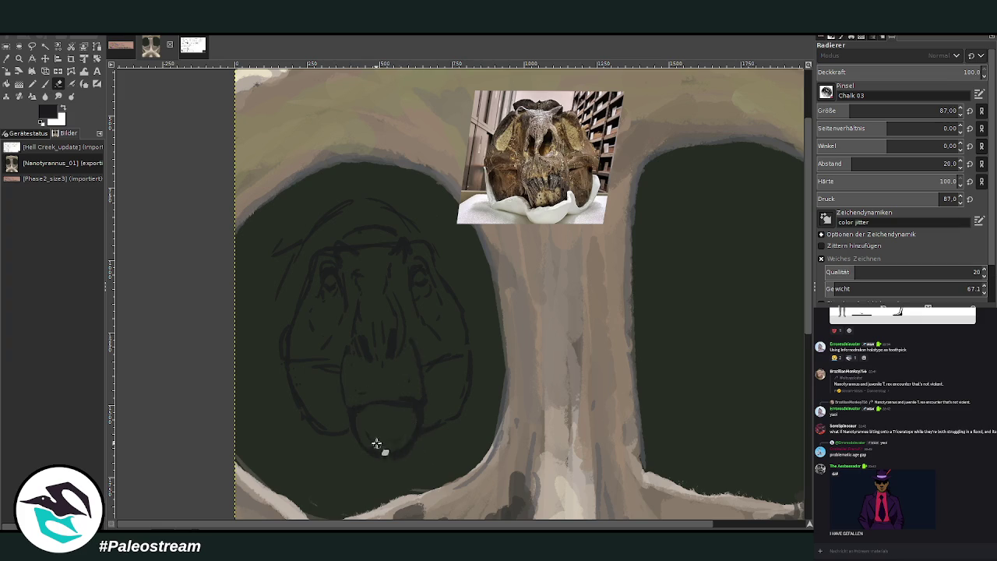
click(46, 84)
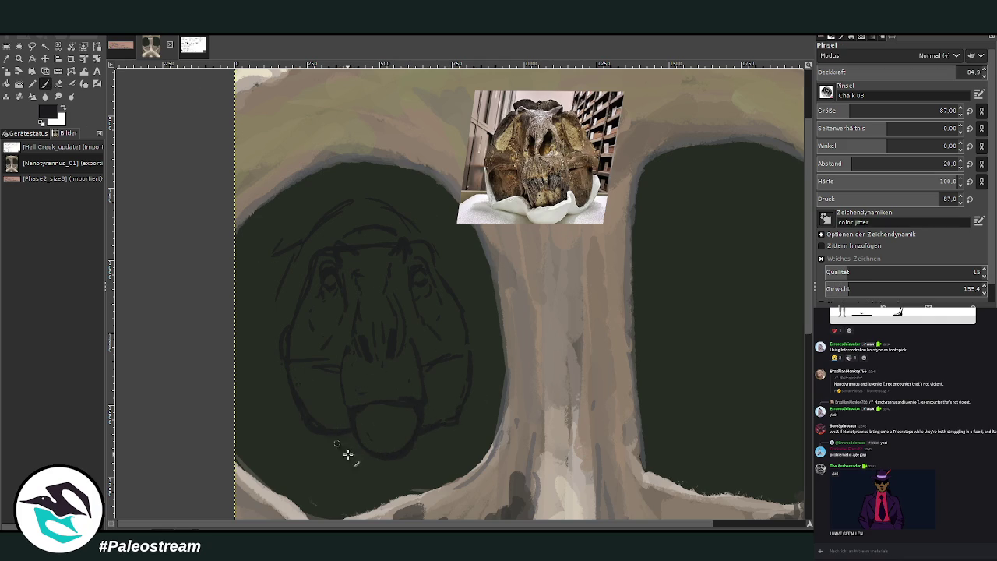
mouse_move(431, 434)
mouse_down()
mouse_move(402, 459)
mouse_move(339, 452)
mouse_up()
scroll(358, 526, right, 3)
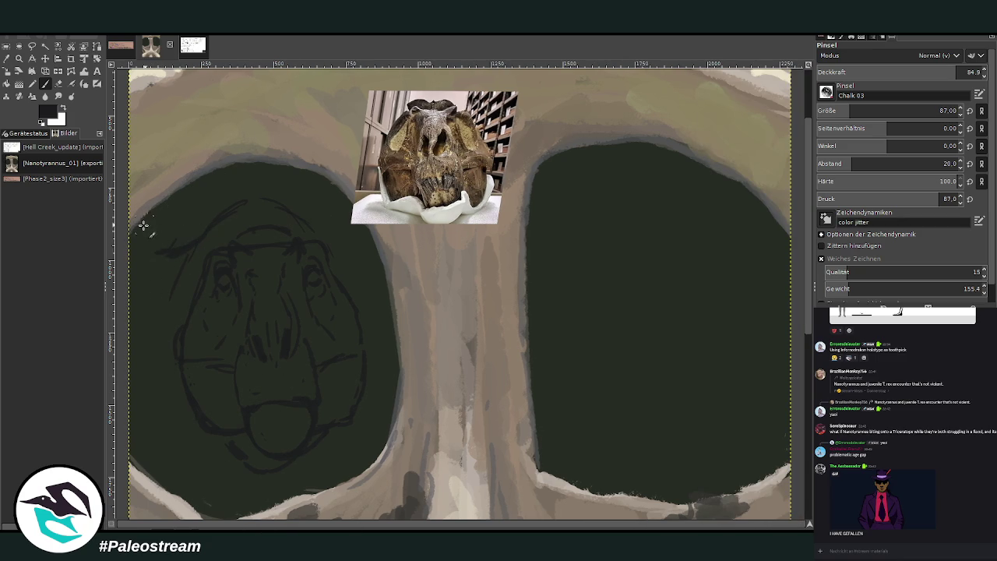
Add a stroke above the brow and, with a smaller brush, scribble feathers along the head top.
drag(133, 223, 197, 214)
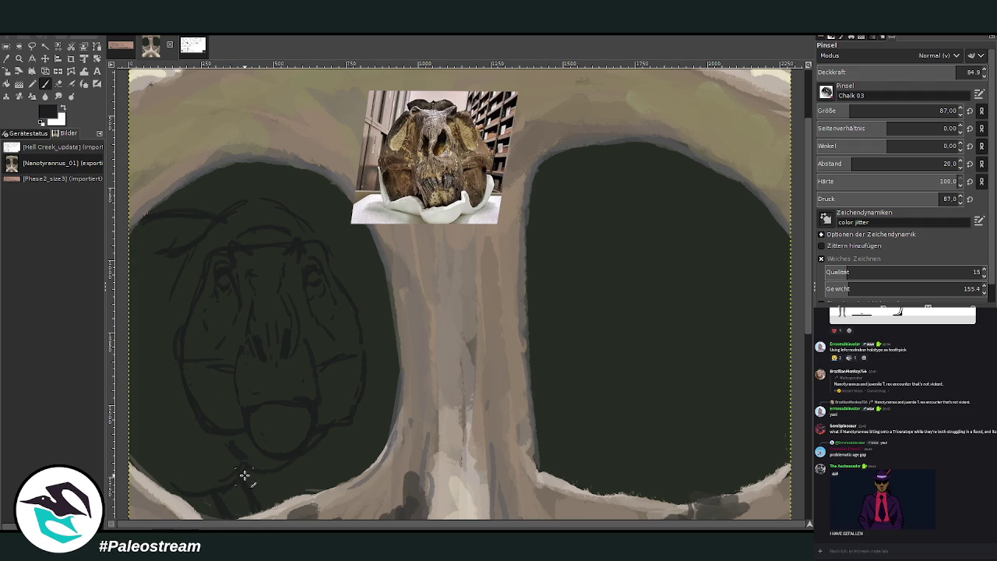
click(59, 83)
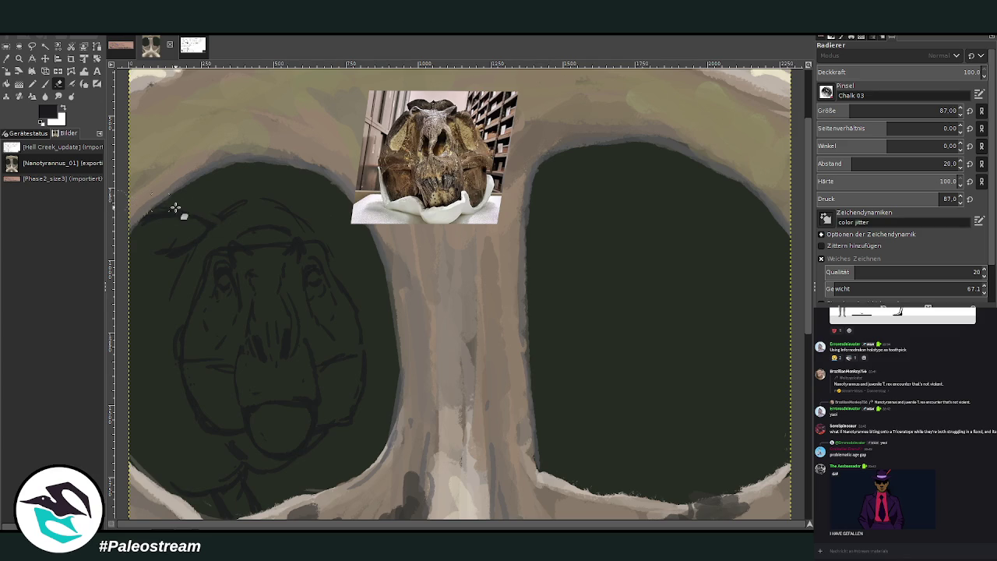
click(821, 114)
scroll(963, 70, down, 4)
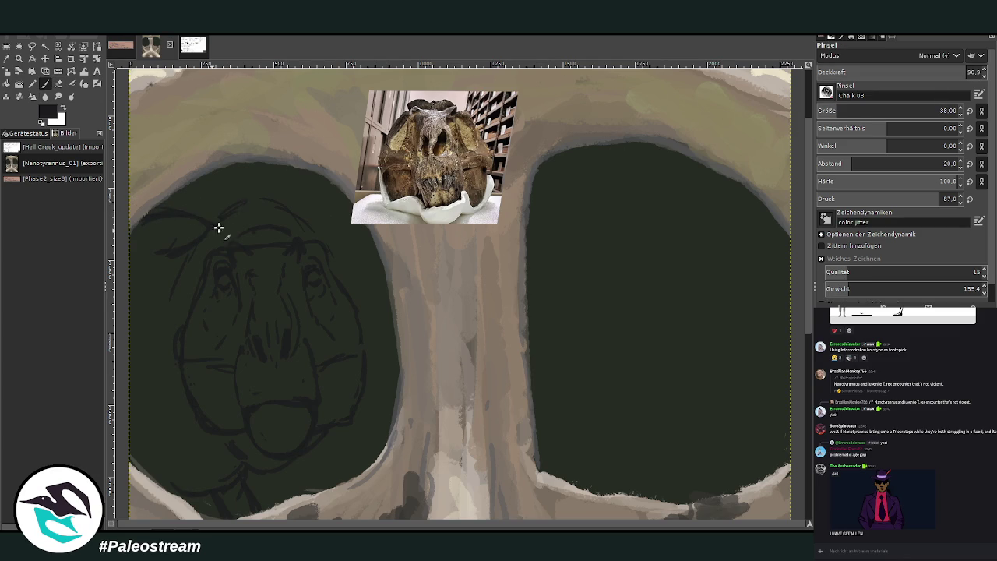
mouse_move(239, 194)
mouse_down()
mouse_move(289, 195)
mouse_move(302, 224)
mouse_move(319, 232)
mouse_up()
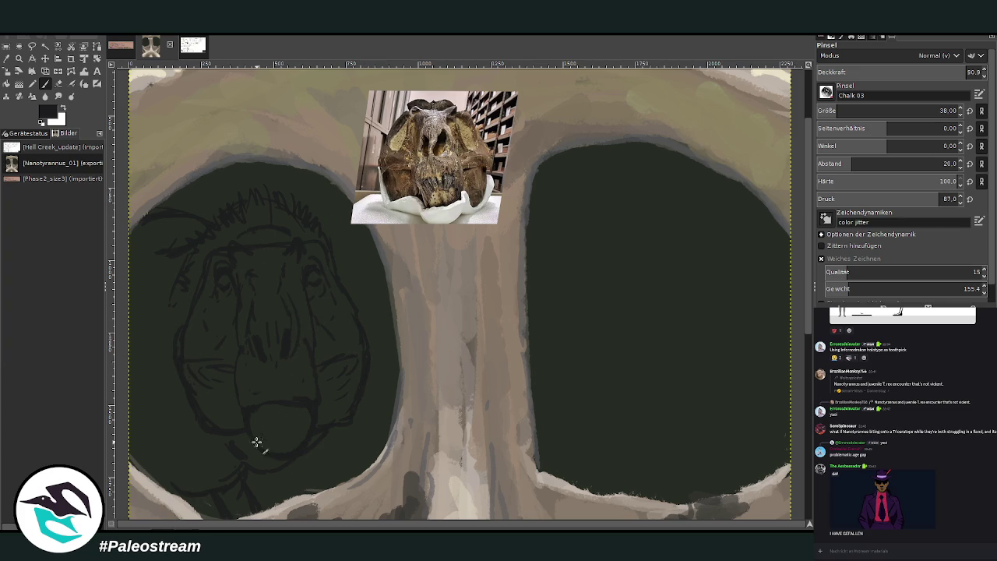
scroll(296, 397, down, 3)
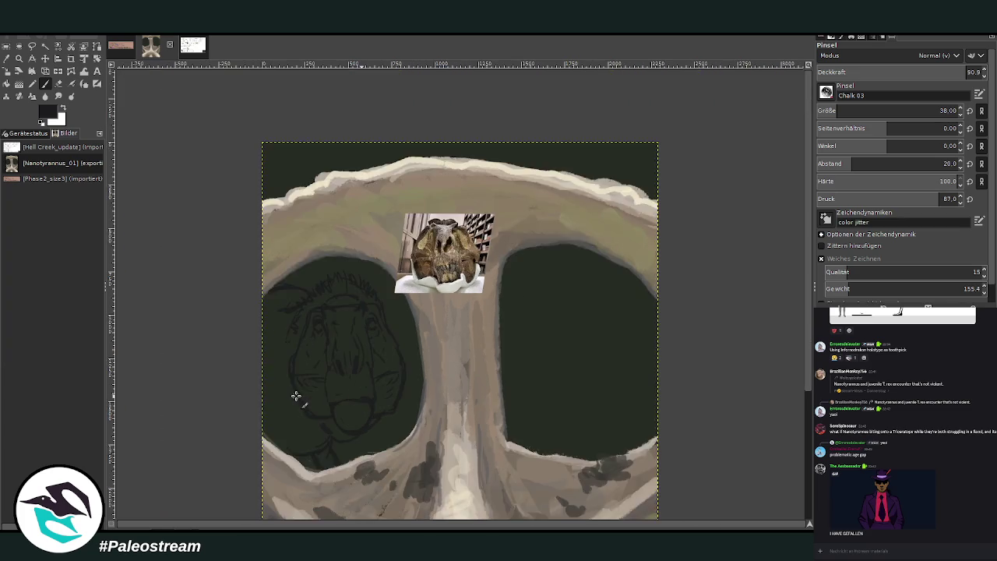
Zoom into the left orbit and paint an opaque brown base over the snout, cheeks, jaw and chin.
key(z)
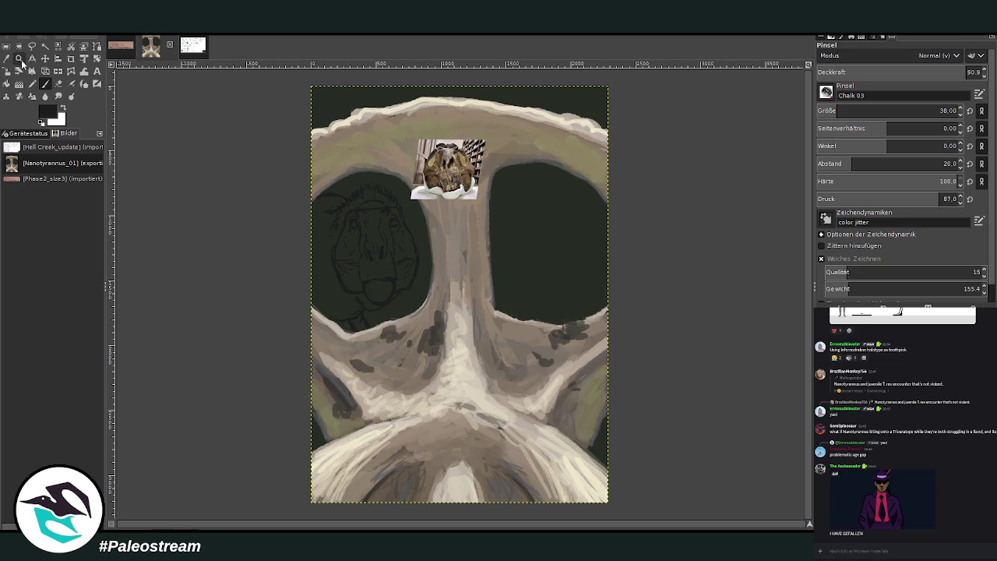
drag(302, 135, 520, 353)
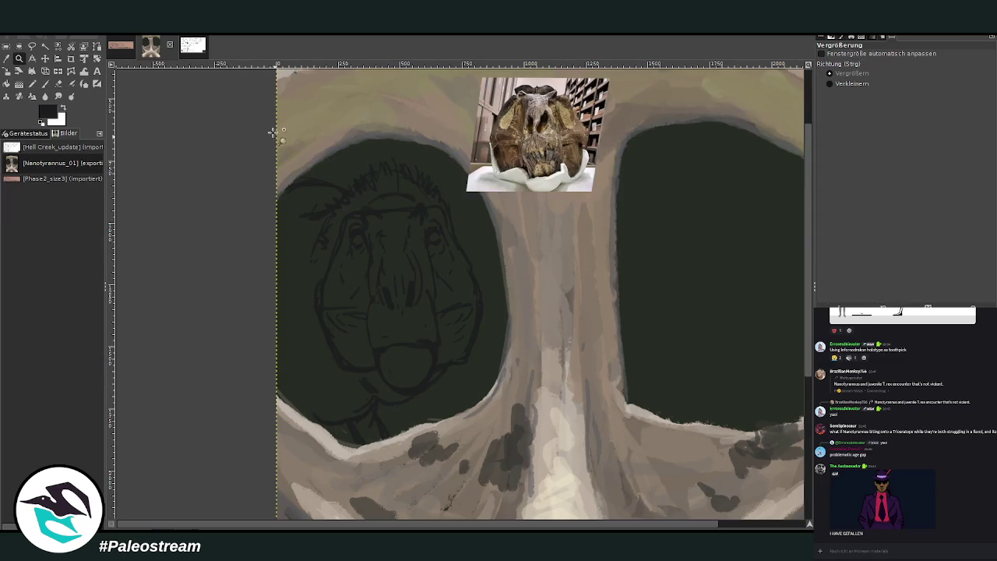
drag(285, 153, 614, 459)
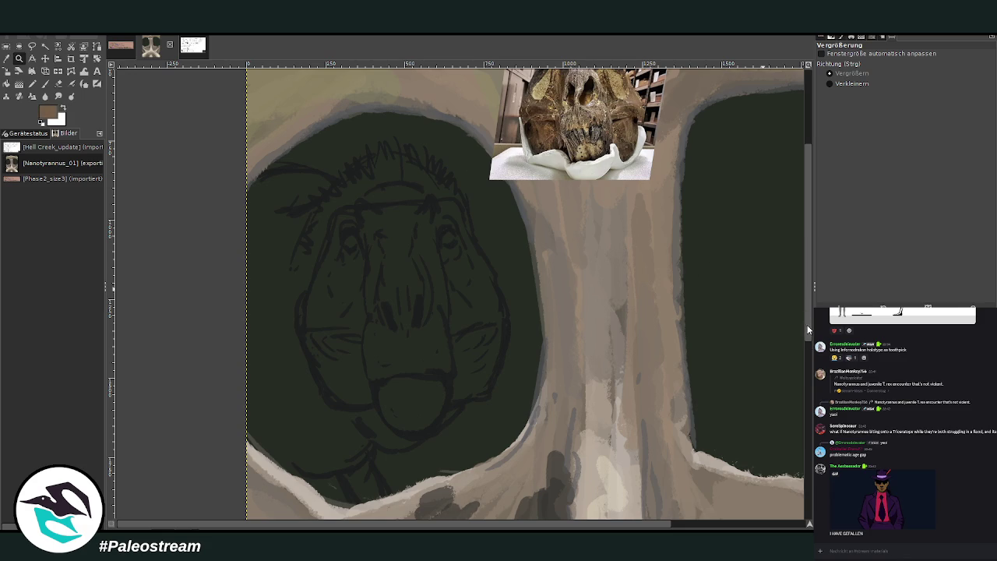
key(p)
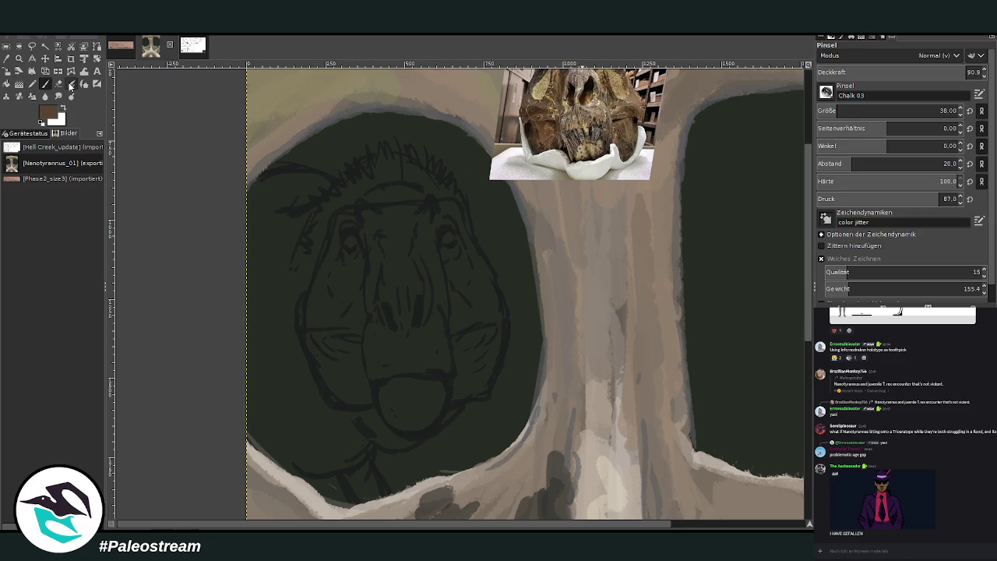
drag(892, 71, 983, 72)
drag(864, 111, 895, 112)
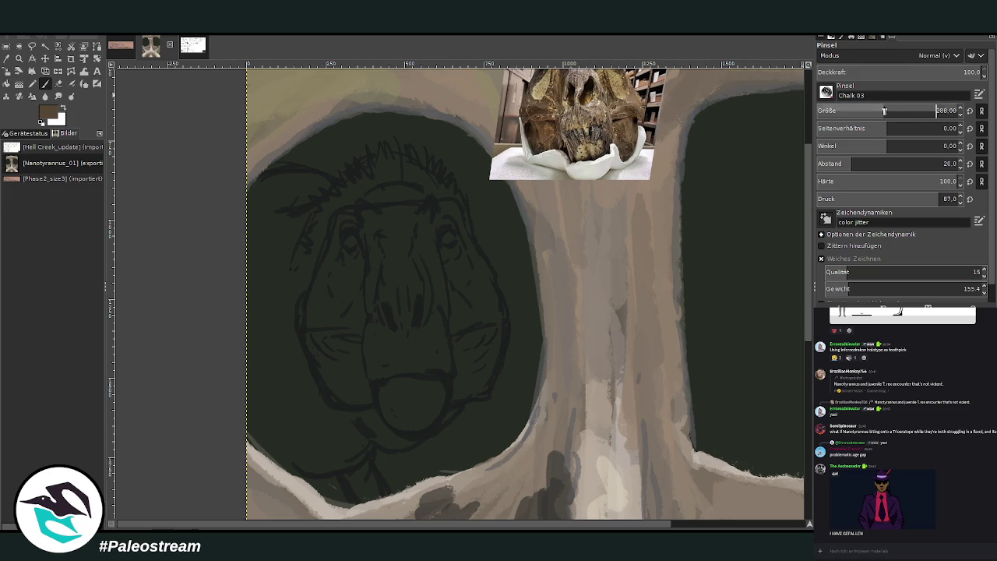
mouse_move(348, 234)
mouse_down()
mouse_move(363, 399)
mouse_move(333, 278)
mouse_move(423, 234)
mouse_move(471, 343)
mouse_up()
drag(895, 113, 871, 114)
mouse_move(434, 322)
mouse_down()
mouse_move(463, 307)
mouse_move(491, 329)
mouse_move(475, 266)
mouse_move(445, 371)
mouse_move(480, 367)
mouse_move(492, 325)
mouse_move(474, 269)
mouse_move(385, 260)
mouse_move(429, 350)
mouse_move(395, 425)
mouse_move(402, 413)
mouse_move(436, 418)
mouse_move(421, 426)
mouse_up()
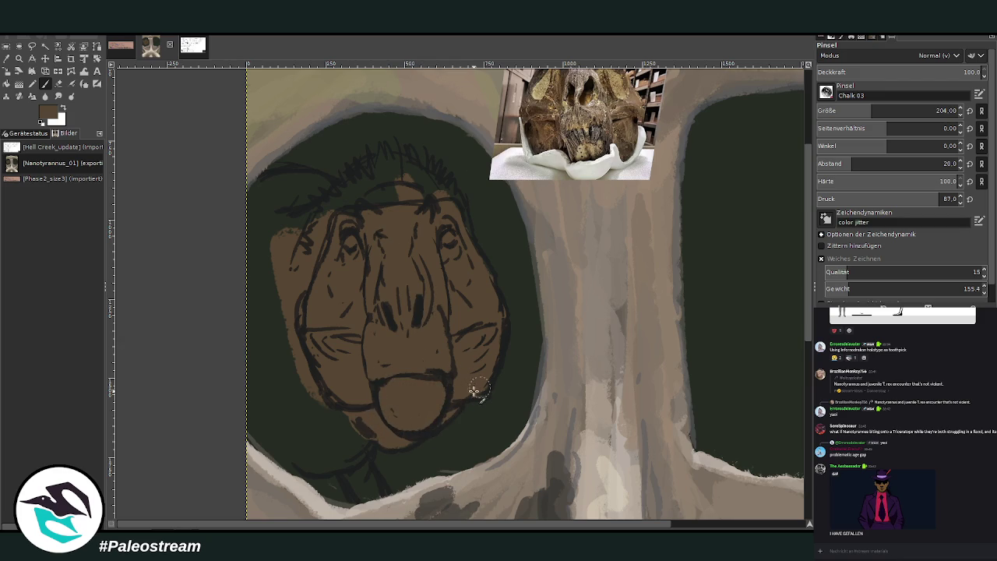
mouse_move(351, 421)
mouse_down()
mouse_move(324, 366)
mouse_move(374, 460)
mouse_move(366, 498)
mouse_move(366, 471)
mouse_move(274, 456)
mouse_move(318, 441)
mouse_move(311, 378)
mouse_move(273, 329)
mouse_move(275, 354)
mouse_move(260, 205)
mouse_move(334, 192)
mouse_move(242, 245)
mouse_move(332, 222)
mouse_move(390, 167)
mouse_move(440, 187)
mouse_move(467, 249)
mouse_move(343, 212)
mouse_move(370, 178)
mouse_up()
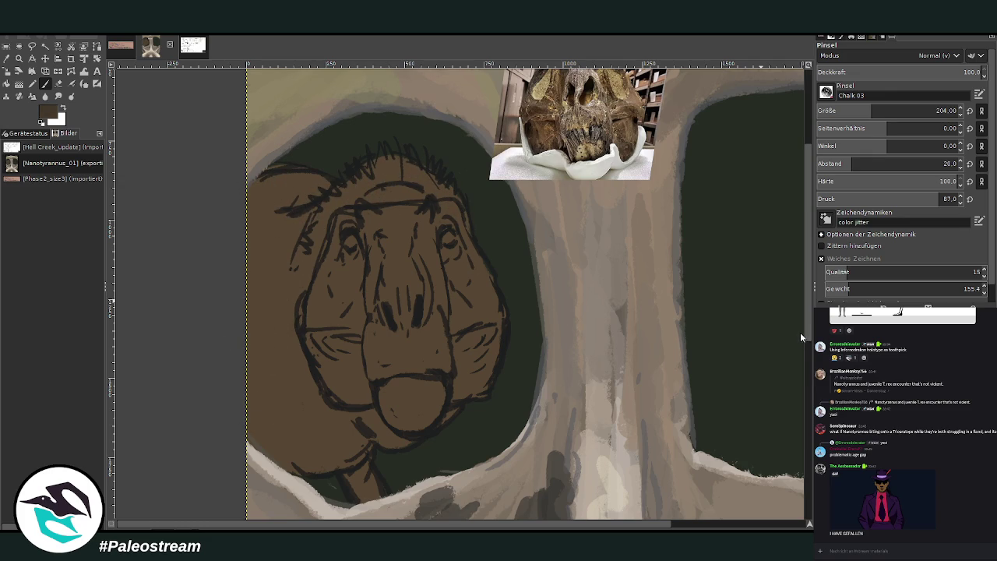
mouse_move(315, 412)
mouse_down()
mouse_move(312, 400)
mouse_move(311, 413)
mouse_move(380, 426)
mouse_move(392, 440)
mouse_move(429, 421)
mouse_move(373, 405)
mouse_move(413, 409)
mouse_move(389, 366)
mouse_up()
At 30–50% opacity, paint darker brown below the nose and over the left cheek, jaw, throat and chin.
click(937, 72)
click(866, 72)
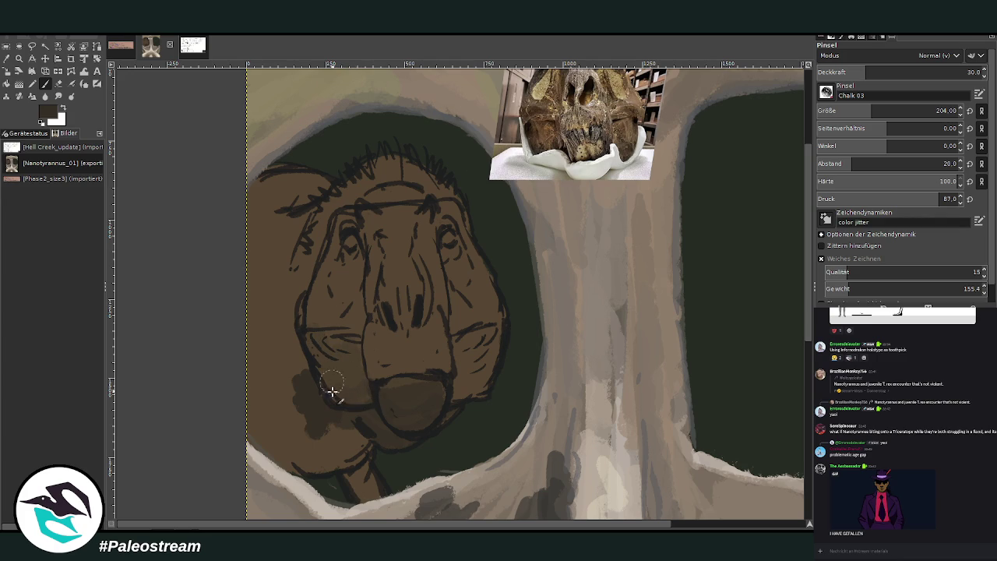
drag(380, 354, 416, 402)
drag(277, 442, 285, 267)
click(902, 72)
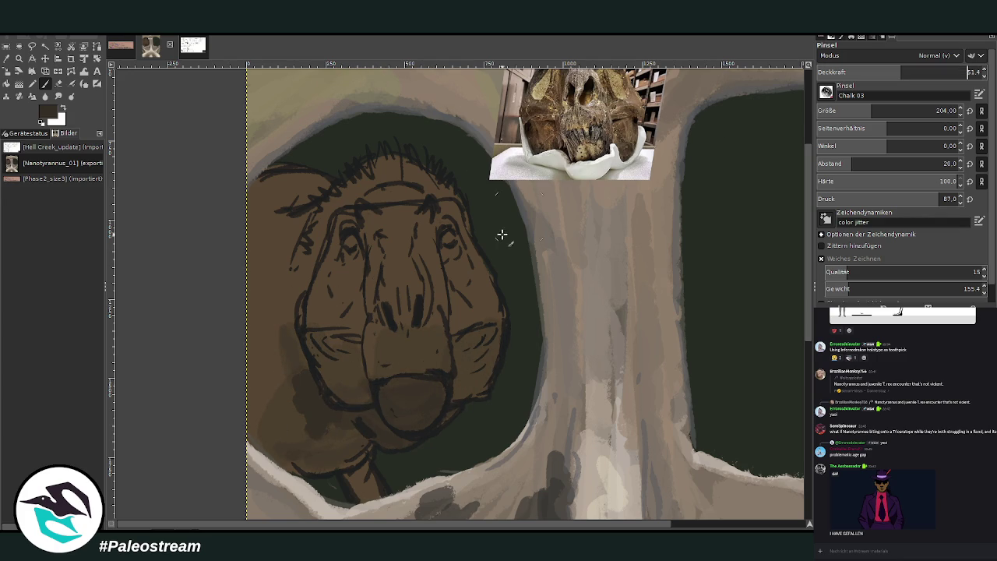
mouse_move(274, 366)
mouse_down()
mouse_move(289, 456)
mouse_move(359, 466)
mouse_move(345, 461)
mouse_move(363, 451)
mouse_up()
mouse_move(271, 388)
mouse_down()
mouse_move(245, 352)
mouse_move(309, 366)
mouse_move(296, 258)
mouse_move(287, 383)
mouse_up()
drag(264, 273, 265, 342)
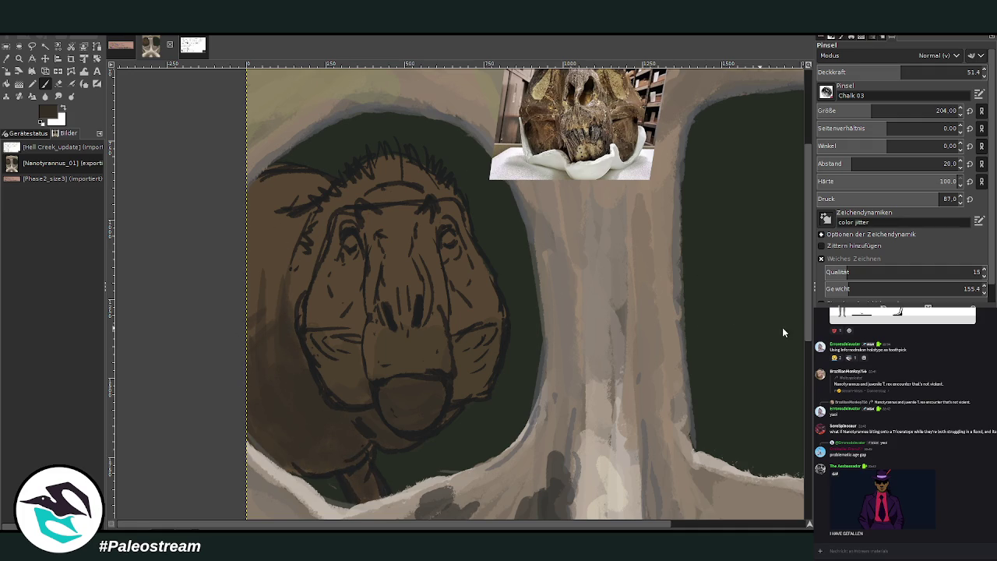
mouse_move(307, 374)
mouse_down()
mouse_move(278, 416)
mouse_move(351, 421)
mouse_move(352, 395)
mouse_move(383, 418)
mouse_move(403, 407)
mouse_up()
click(859, 76)
drag(859, 76, 854, 77)
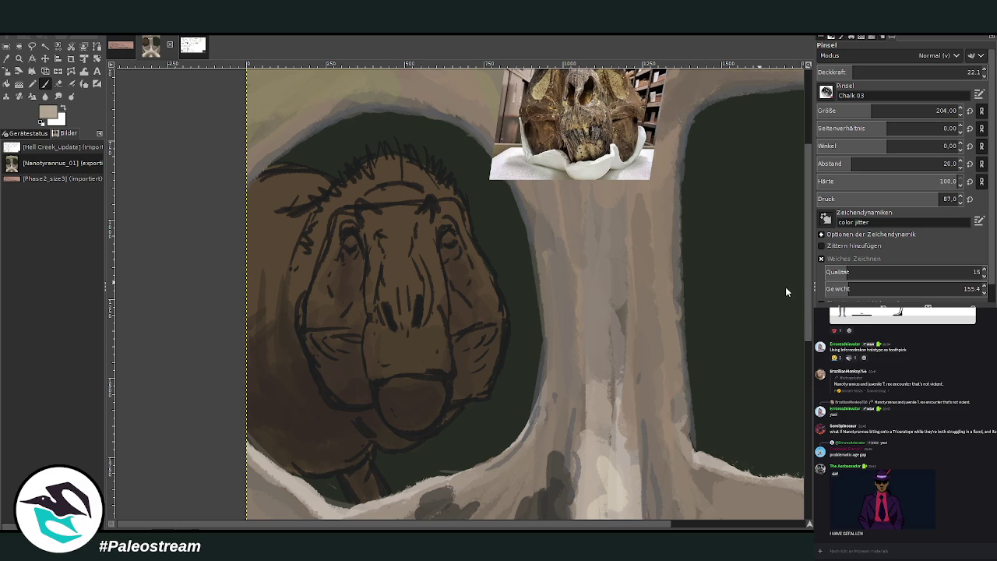
Paint light strokes above the right eye, across the brow and forehead, and down the snout centre.
drag(848, 72, 918, 72)
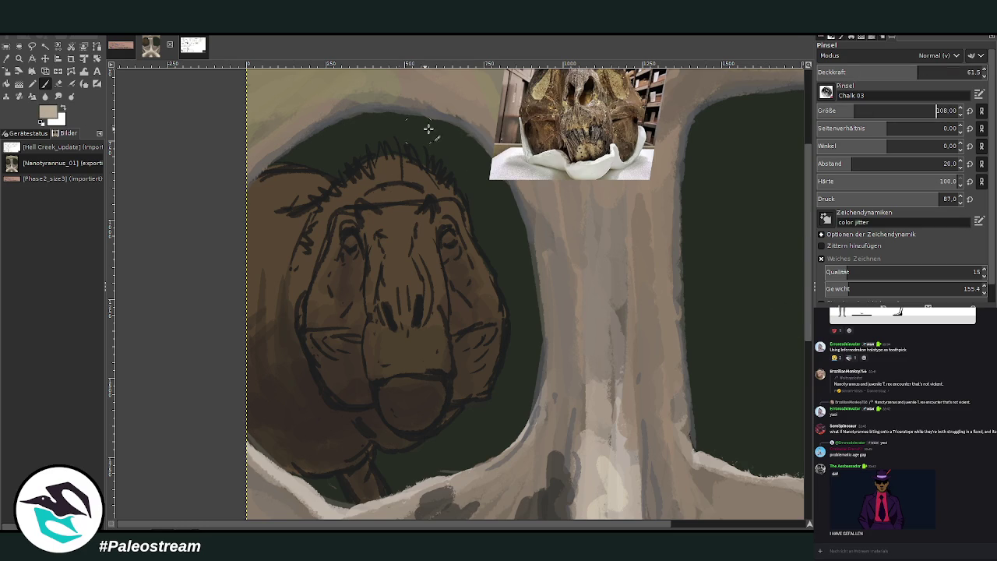
drag(425, 204, 413, 219)
scroll(809, 183, up, 1)
scroll(808, 183, up, 3)
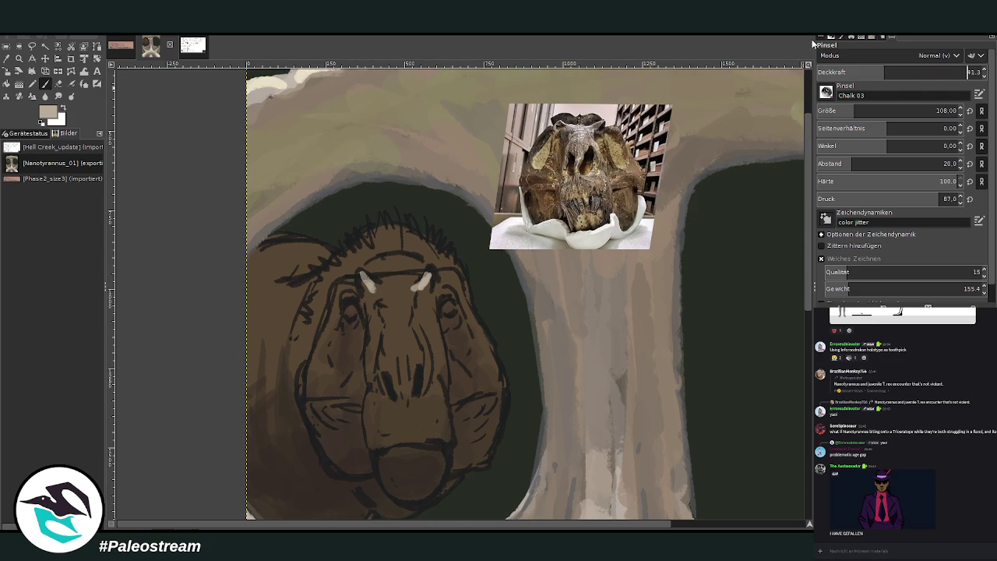
mouse_move(429, 284)
mouse_down()
mouse_move(425, 274)
mouse_move(383, 285)
mouse_move(395, 290)
mouse_move(429, 261)
mouse_up()
drag(934, 76, 968, 72)
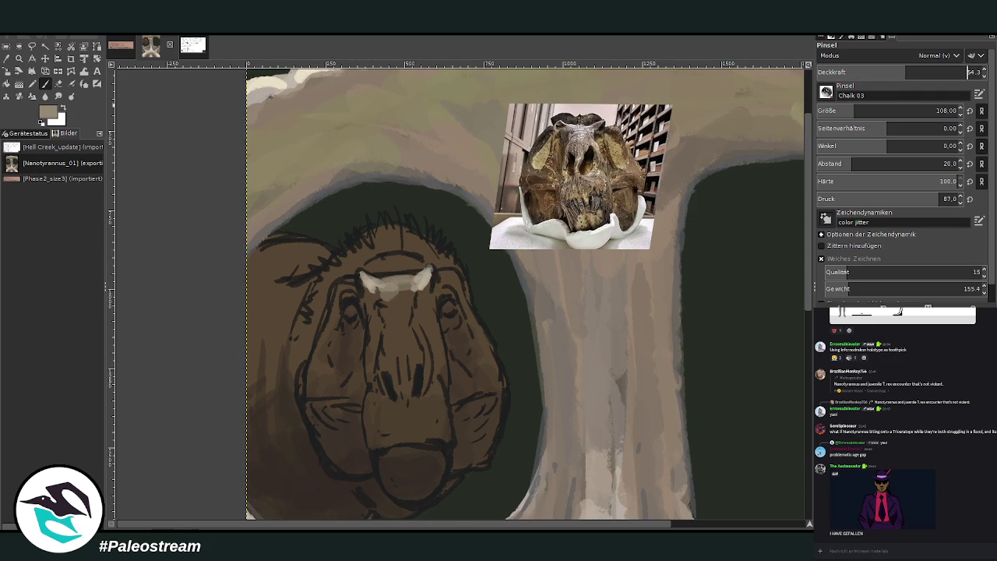
mouse_move(398, 285)
mouse_down()
mouse_move(398, 335)
mouse_move(387, 355)
mouse_move(391, 321)
mouse_move(404, 409)
mouse_move(405, 344)
mouse_move(389, 393)
mouse_move(401, 355)
mouse_move(416, 351)
mouse_move(422, 372)
mouse_move(408, 315)
mouse_move(405, 332)
mouse_up()
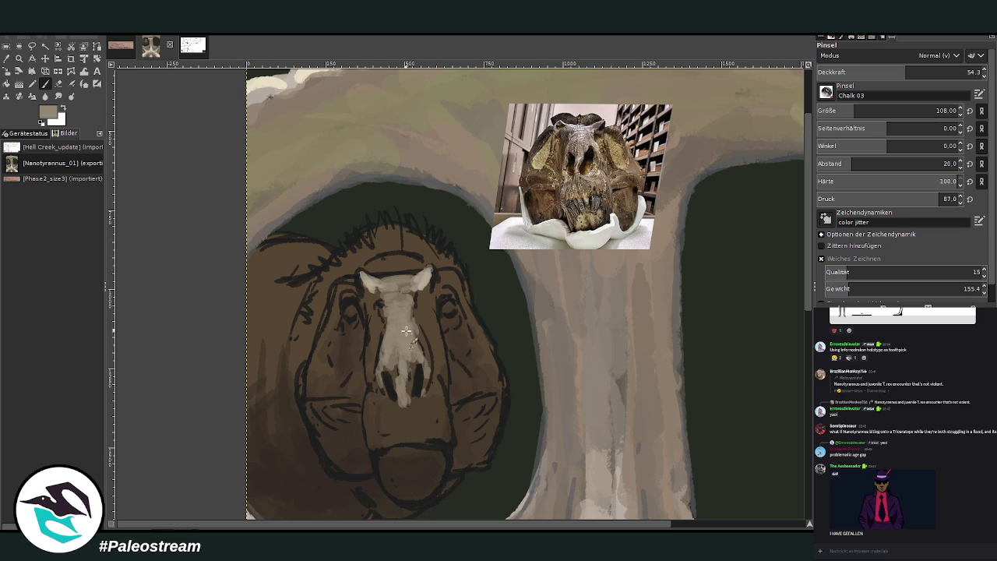
drag(440, 272, 466, 285)
drag(351, 282, 334, 285)
mouse_move(385, 254)
mouse_down()
mouse_move(405, 271)
mouse_move(358, 267)
mouse_move(436, 271)
mouse_move(397, 250)
mouse_move(409, 240)
mouse_move(366, 257)
mouse_move(444, 257)
mouse_move(358, 243)
mouse_move(333, 273)
mouse_move(291, 283)
mouse_up()
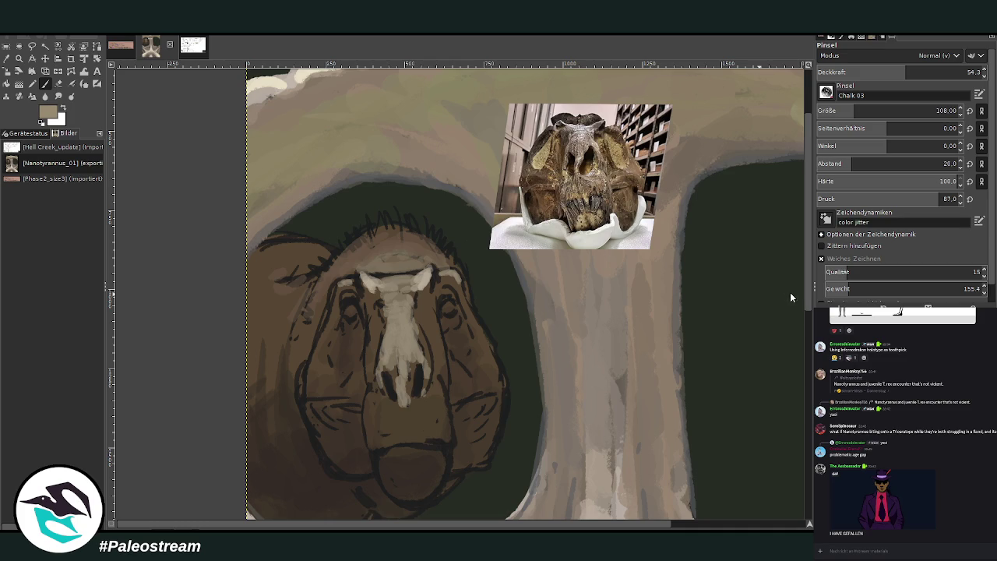
mouse_move(290, 292)
mouse_down()
mouse_move(335, 253)
mouse_move(288, 246)
mouse_move(331, 249)
mouse_move(261, 269)
mouse_move(253, 277)
mouse_move(264, 294)
mouse_move(300, 296)
mouse_move(250, 311)
mouse_move(289, 265)
mouse_move(281, 335)
mouse_move(260, 350)
mouse_move(244, 337)
mouse_up()
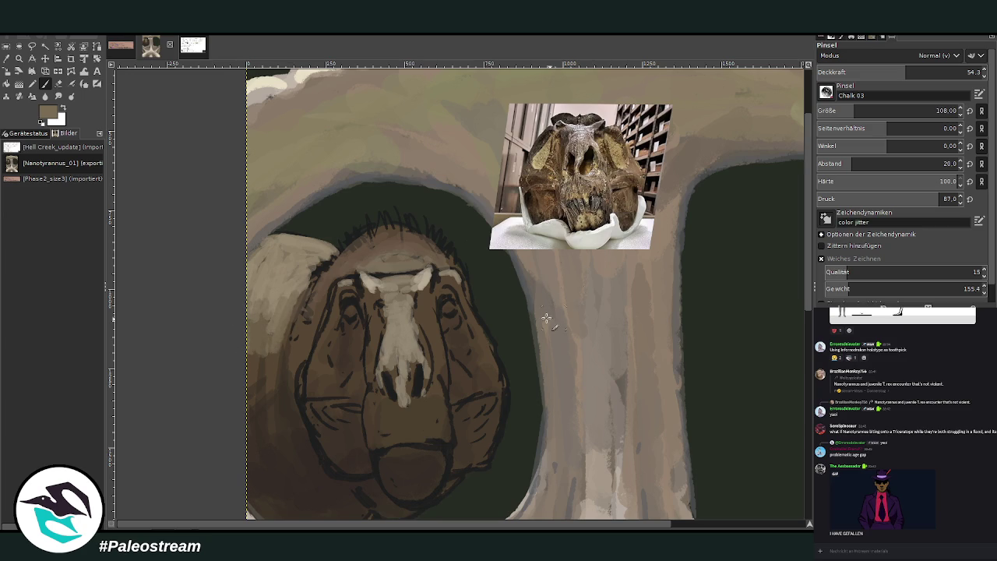
Add tan cheek highlights, then faint low-opacity chalk over the nostrils, snout bridge and left cheek.
drag(494, 372, 481, 343)
drag(329, 362, 313, 381)
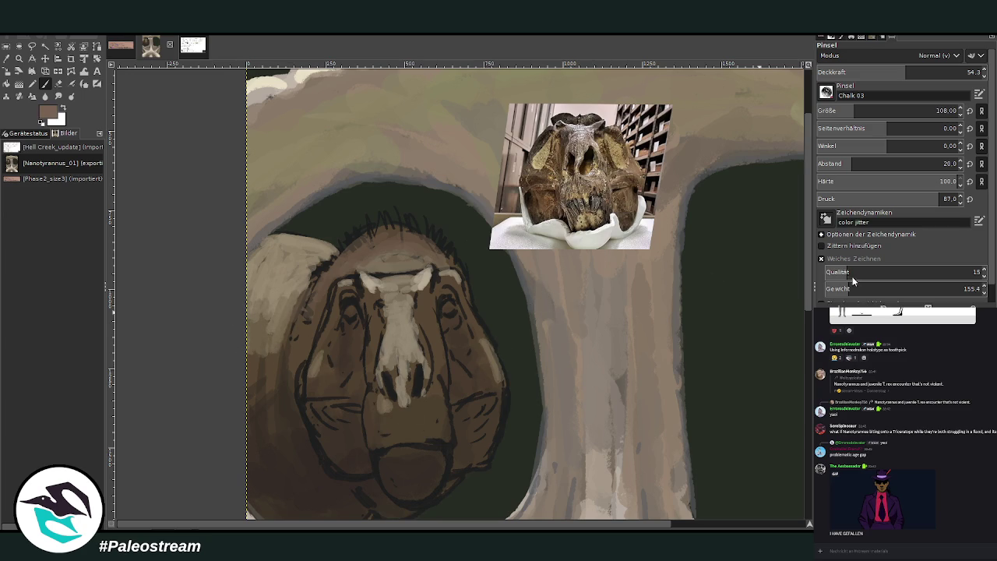
click(876, 71)
mouse_move(393, 397)
mouse_down()
mouse_move(401, 416)
mouse_move(433, 424)
mouse_move(413, 316)
mouse_move(426, 389)
mouse_up()
mouse_move(372, 352)
mouse_down()
mouse_move(387, 366)
mouse_move(378, 399)
mouse_up()
mouse_move(398, 309)
mouse_down()
mouse_move(430, 374)
mouse_move(418, 319)
mouse_up()
drag(324, 338, 317, 374)
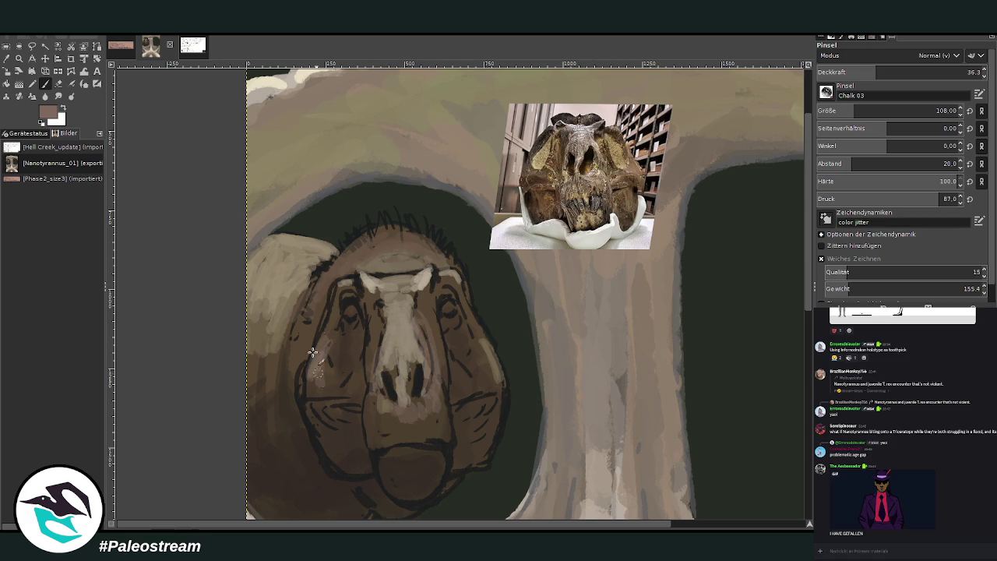
mouse_move(274, 343)
mouse_down()
mouse_move(272, 436)
mouse_move(245, 422)
mouse_up()
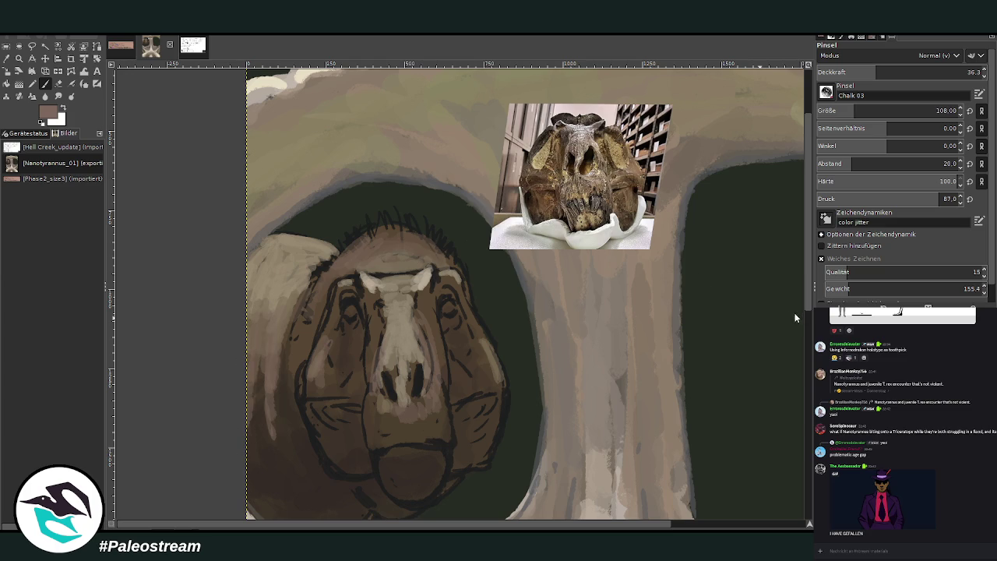
mouse_move(257, 372)
mouse_down()
mouse_move(256, 411)
mouse_move(273, 455)
mouse_up()
drag(265, 292, 253, 245)
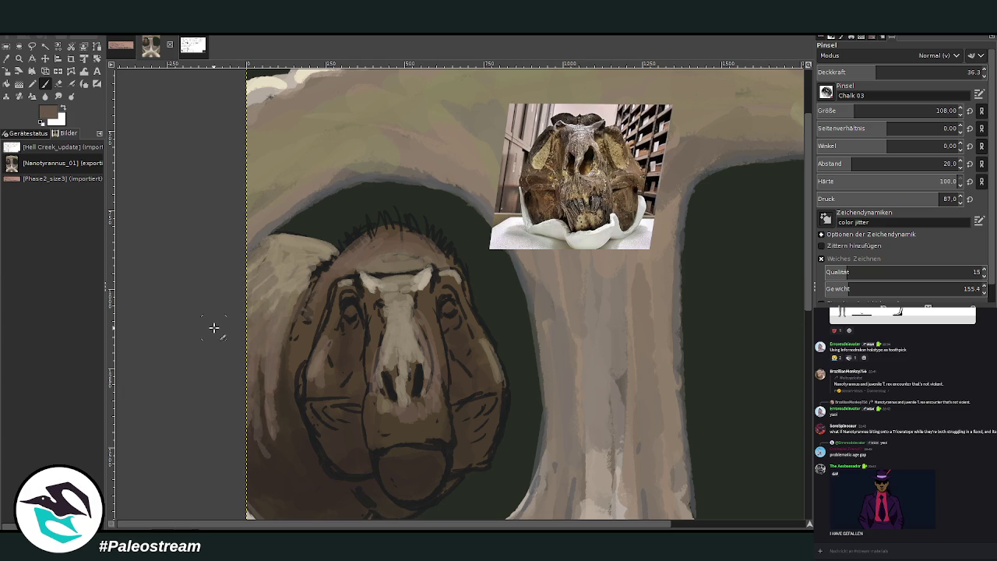
scroll(407, 224, down, 4)
Zoom in on the tyrannosaur head and set the paintbrush to size 50 with higher opacity.
scroll(408, 224, down, 1)
ctrl+scroll(217, 162, down, 2)
ctrl+scroll(217, 161, down, 2)
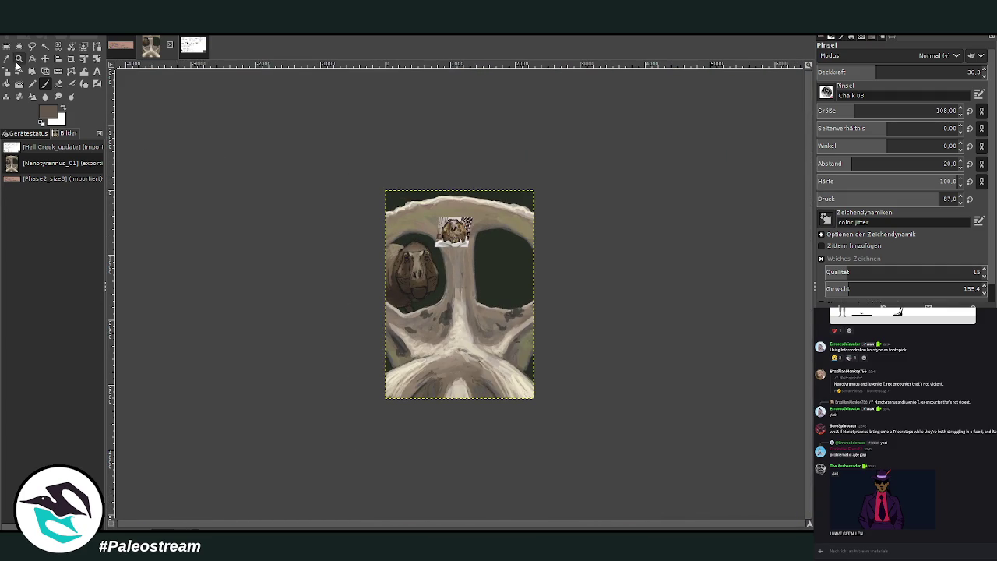
click(19, 57)
drag(372, 201, 453, 270)
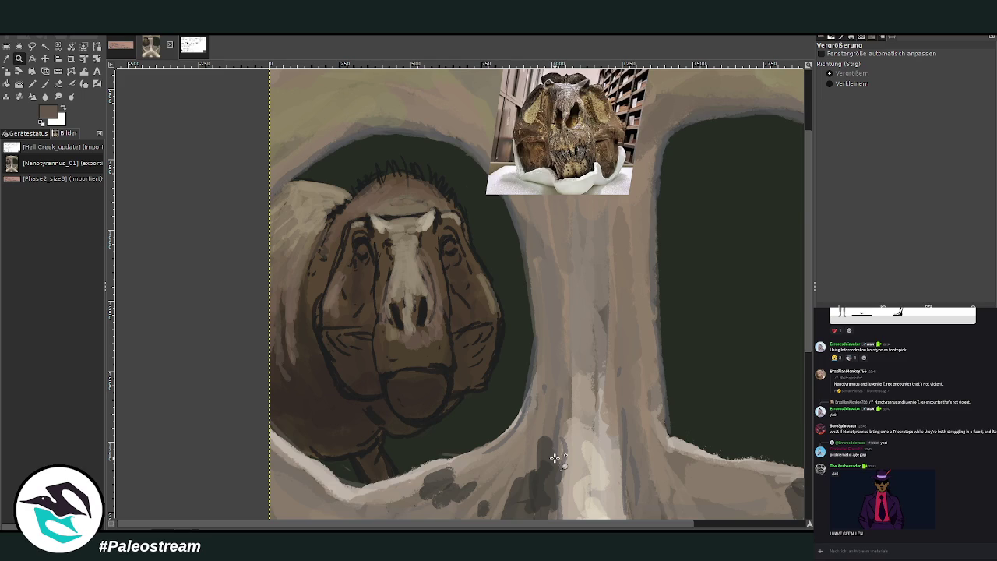
drag(288, 167, 645, 515)
key(p)
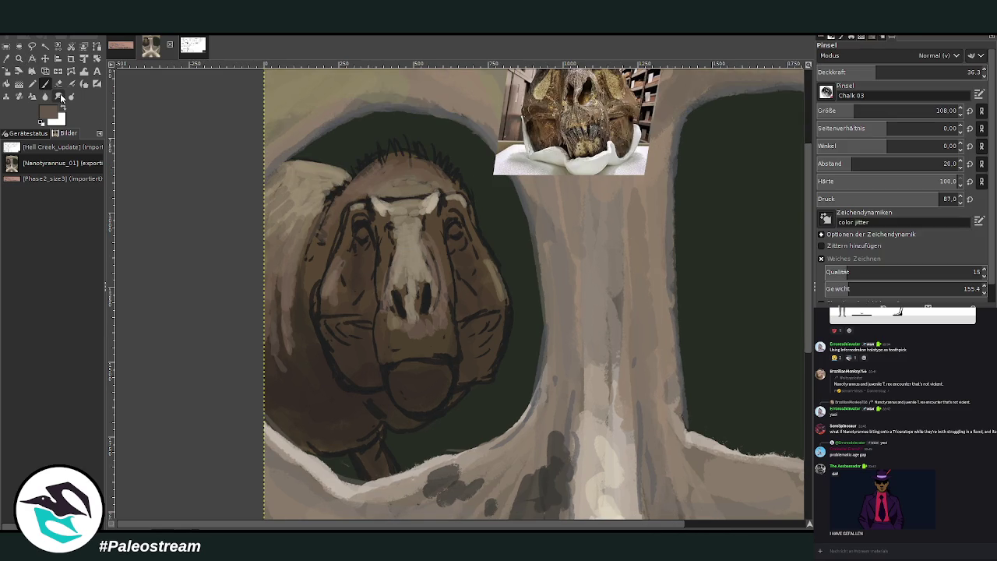
click(965, 72)
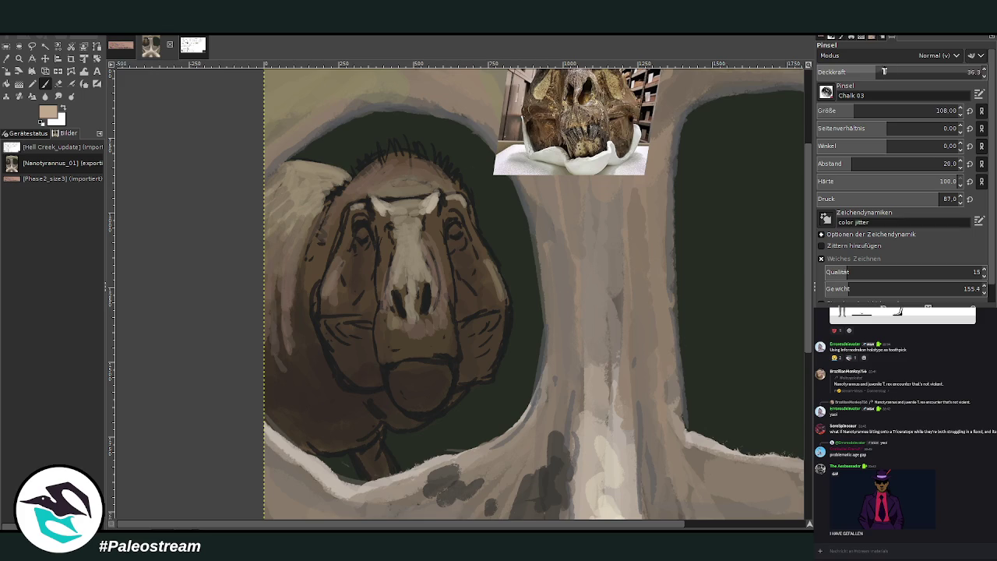
drag(841, 112, 828, 112)
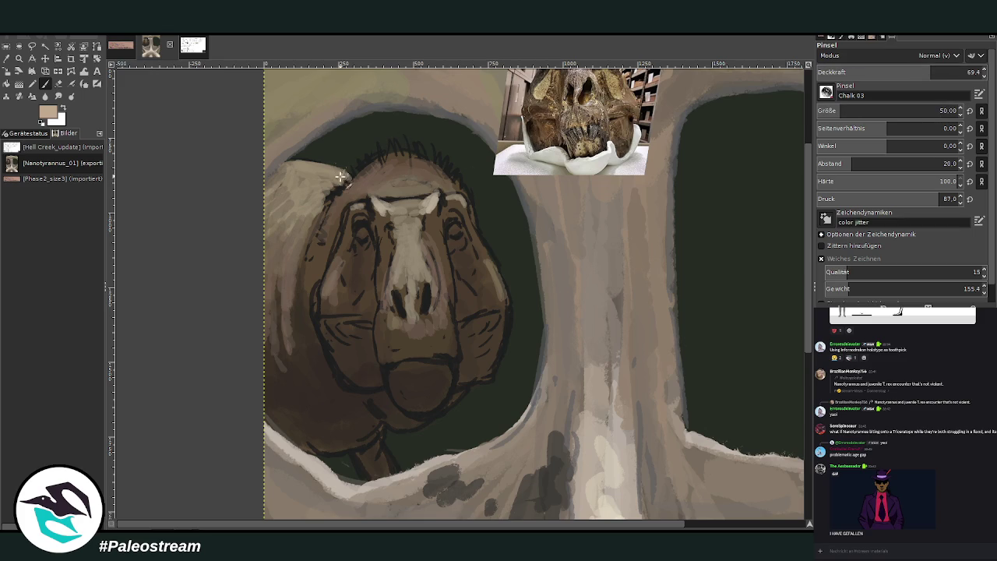
Paint light tan feather tufts on top of the head, then faint highlights on cheeks and snout at 42.9 opacity.
drag(329, 163, 312, 159)
mouse_move(376, 157)
mouse_down()
mouse_move(424, 154)
mouse_move(477, 204)
mouse_move(355, 171)
mouse_move(330, 214)
mouse_move(401, 200)
mouse_up()
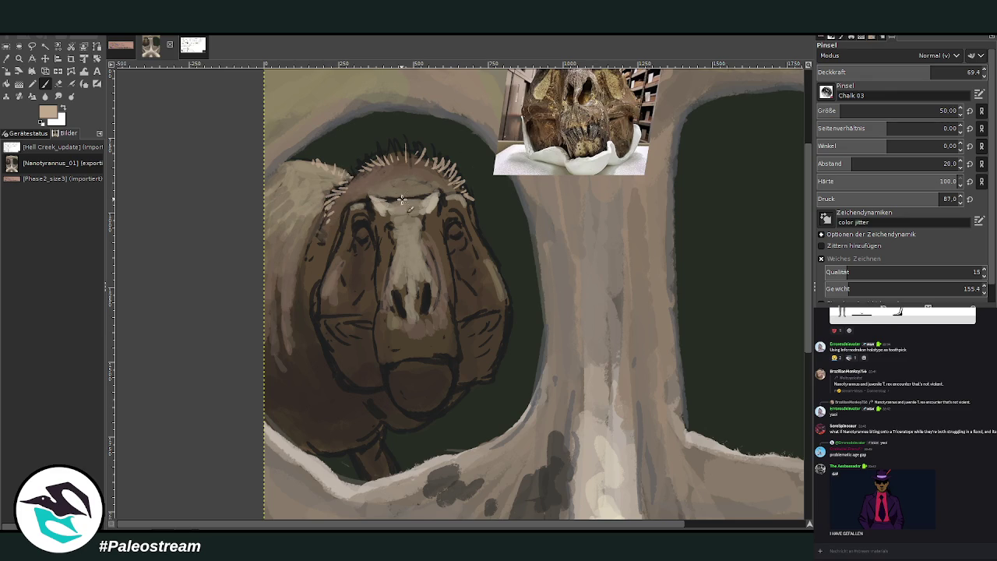
drag(352, 225, 346, 214)
click(887, 70)
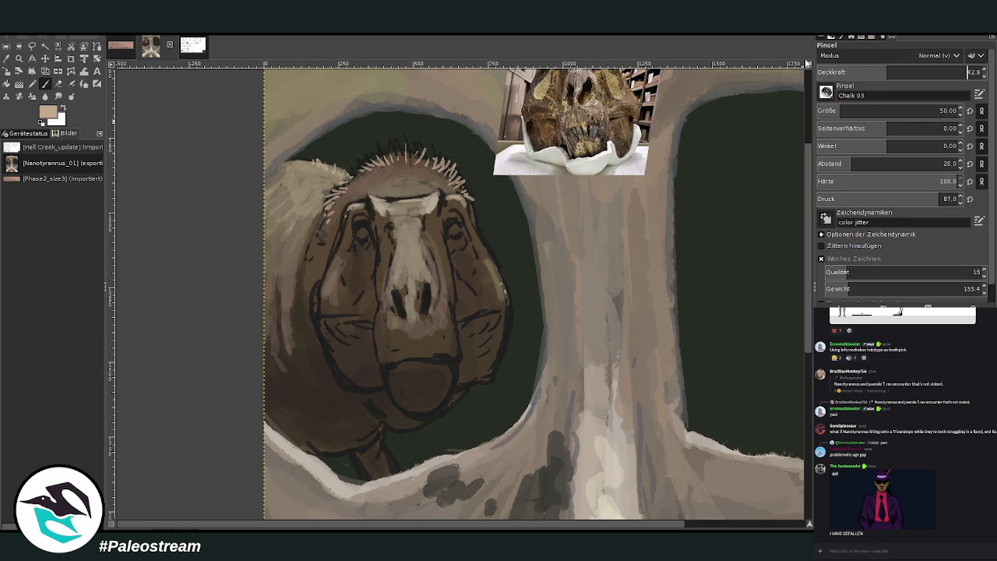
drag(496, 287, 502, 300)
drag(316, 301, 343, 285)
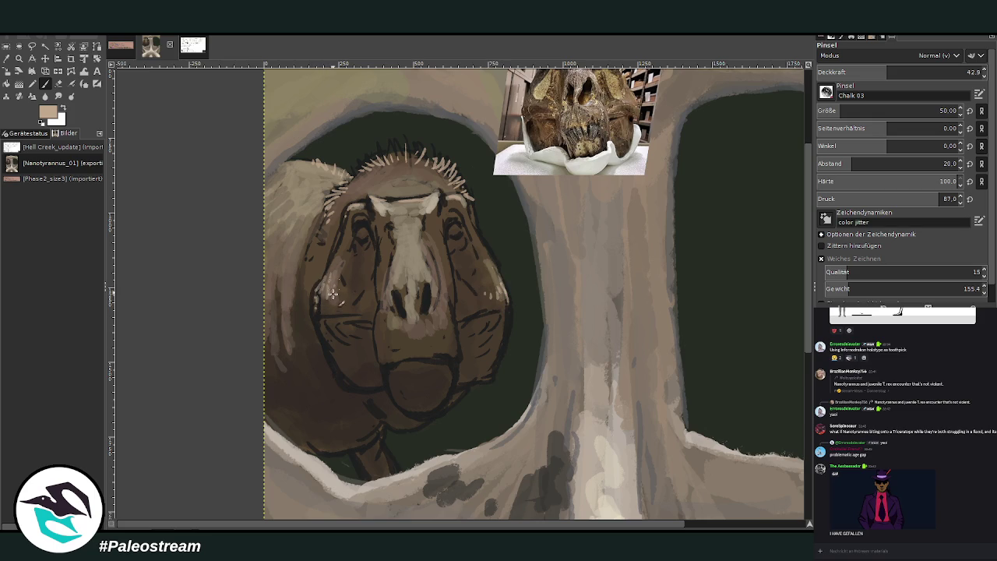
drag(503, 290, 482, 286)
mouse_move(402, 280)
mouse_down()
mouse_move(412, 248)
mouse_move(408, 295)
mouse_up()
Darken around the nostrils with sampled grey-brown, then speckle the chin with light marks at 56.2 opacity.
ctrl+click(428, 300)
drag(421, 284, 398, 291)
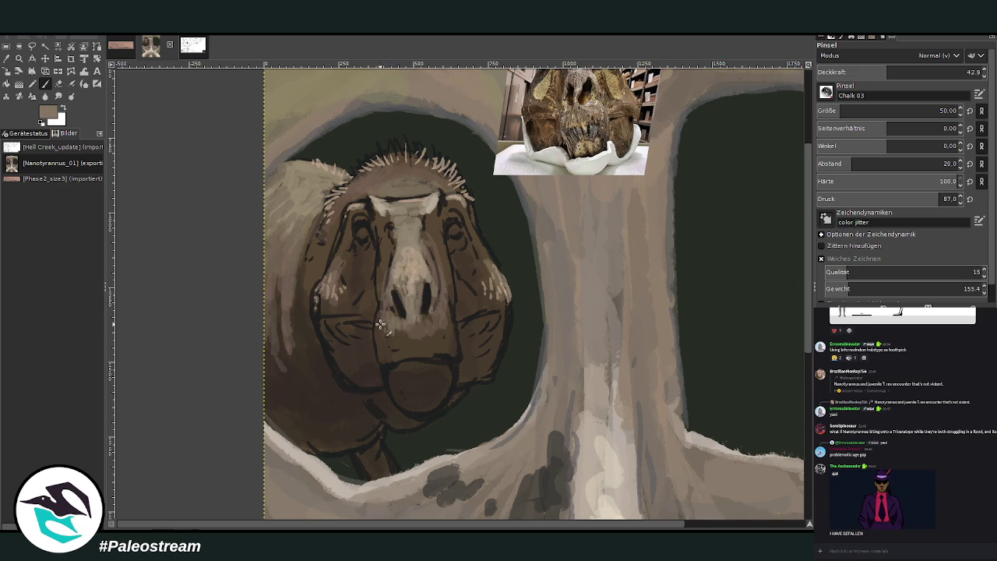
ctrl+click(729, 233)
drag(449, 295, 453, 336)
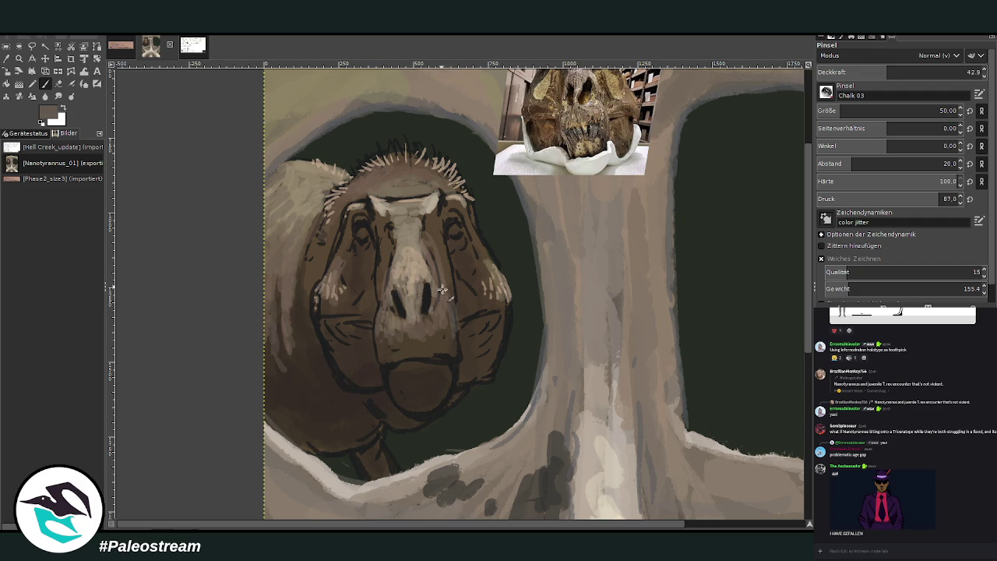
drag(885, 74, 908, 74)
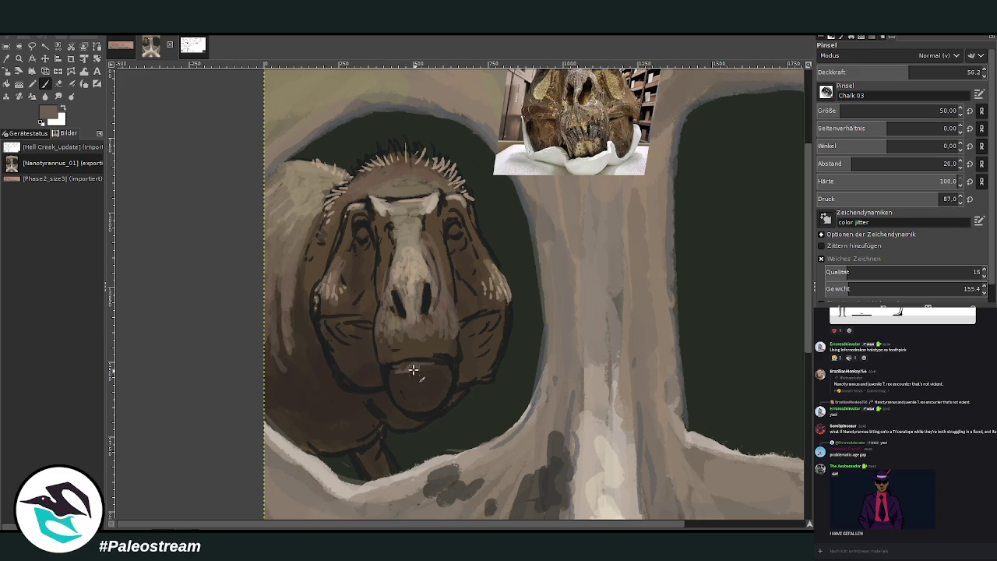
drag(430, 375, 397, 374)
mouse_move(410, 366)
mouse_down()
mouse_move(421, 395)
mouse_move(441, 380)
mouse_move(429, 395)
mouse_up()
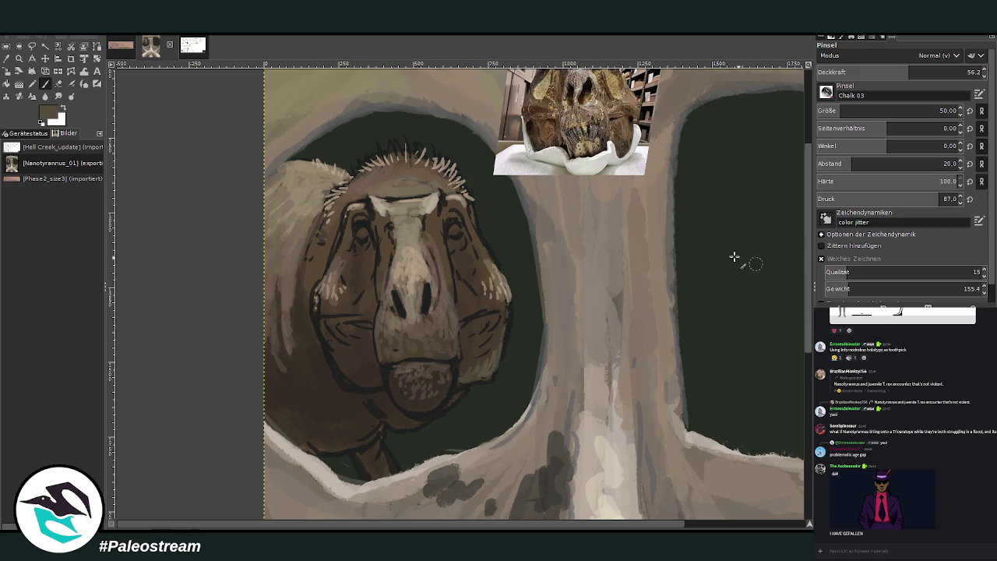
Lighten the dark neck with light beige strokes at about 54.6 opacity.
ctrl+click(672, 222)
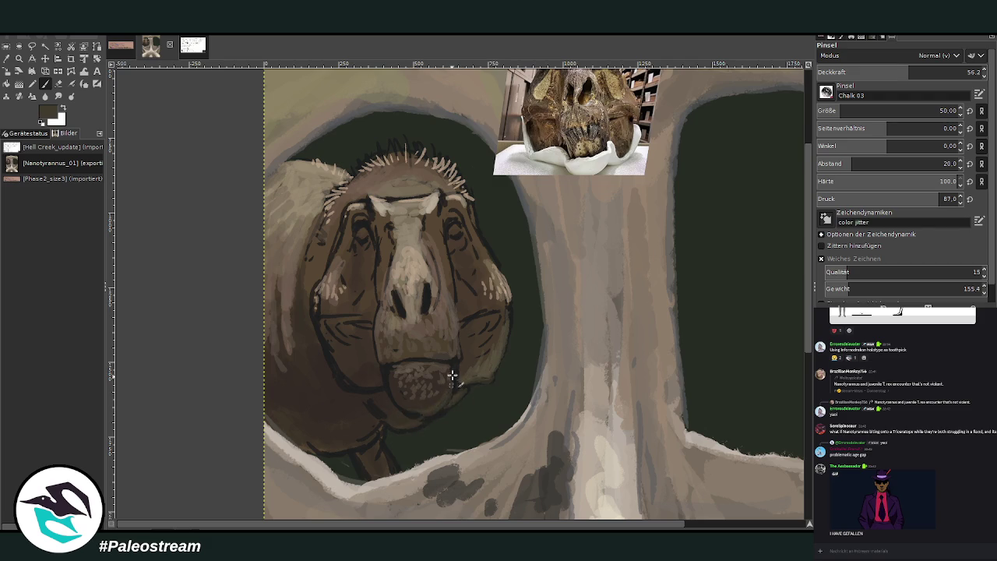
drag(907, 74, 936, 74)
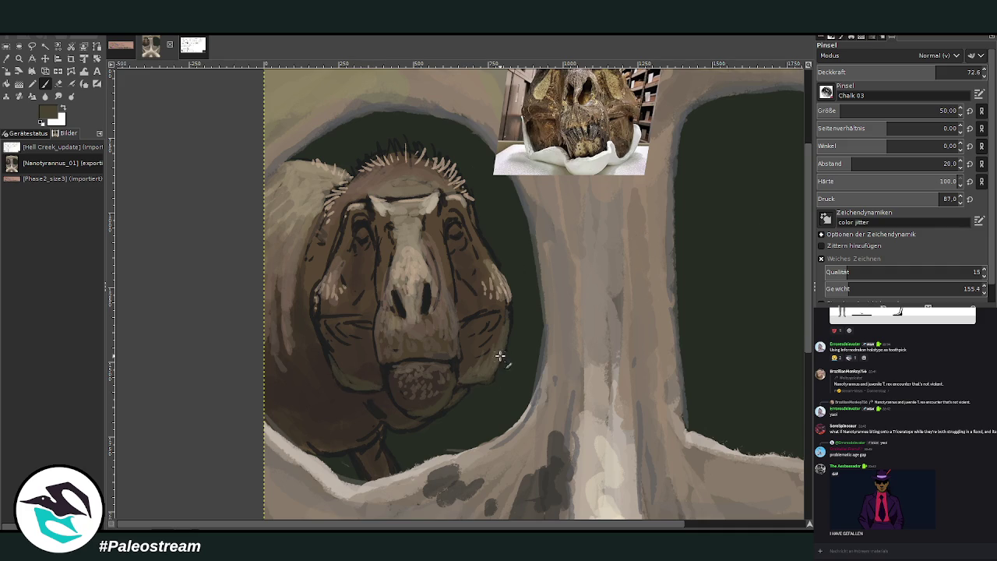
click(57, 84)
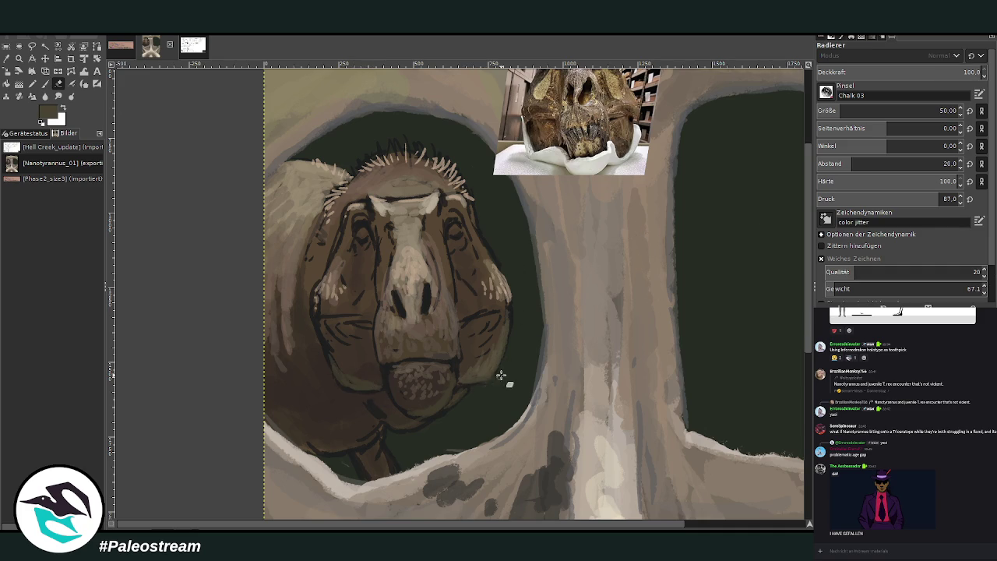
click(45, 84)
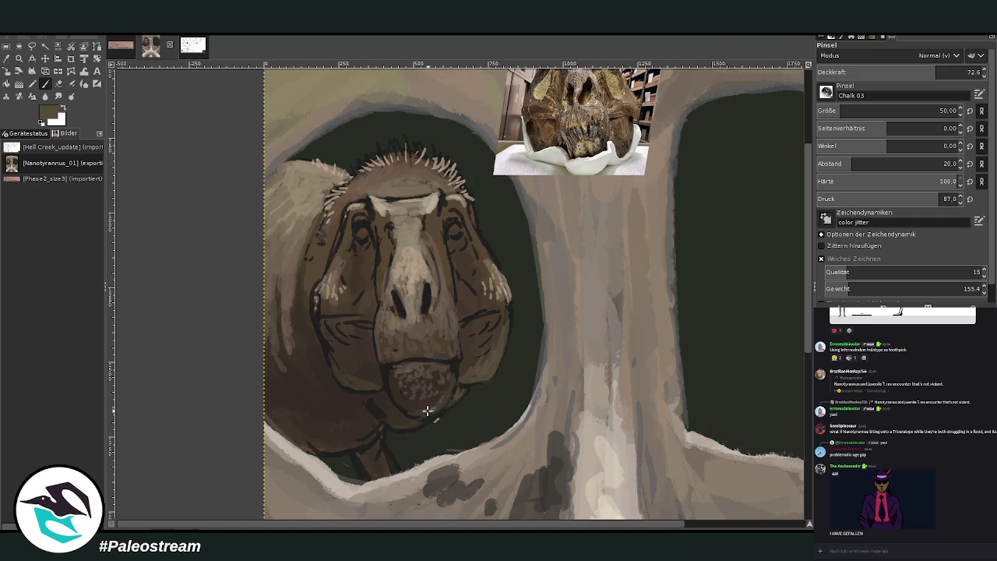
key(less)
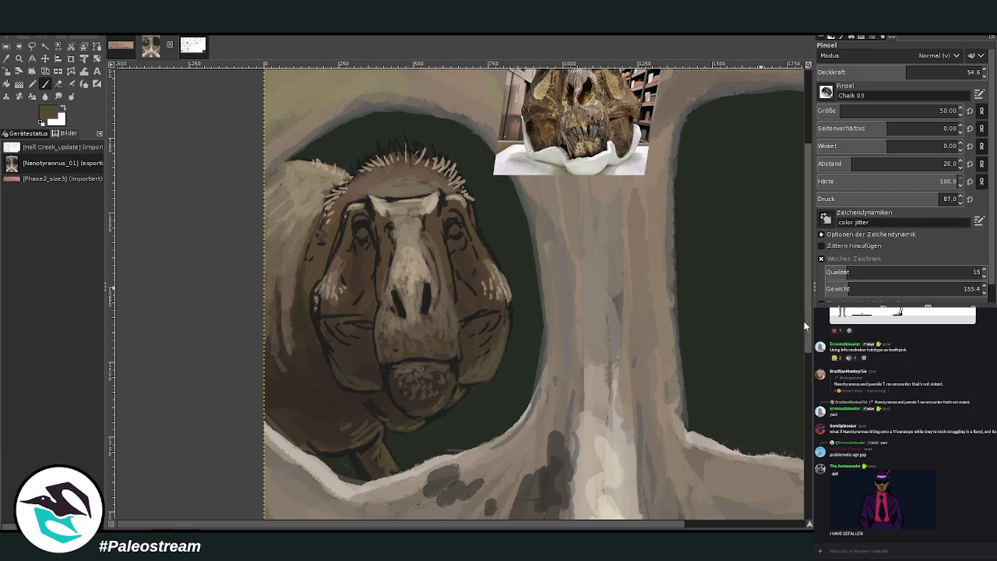
mouse_move(384, 452)
mouse_down()
mouse_move(397, 472)
mouse_move(375, 436)
mouse_up()
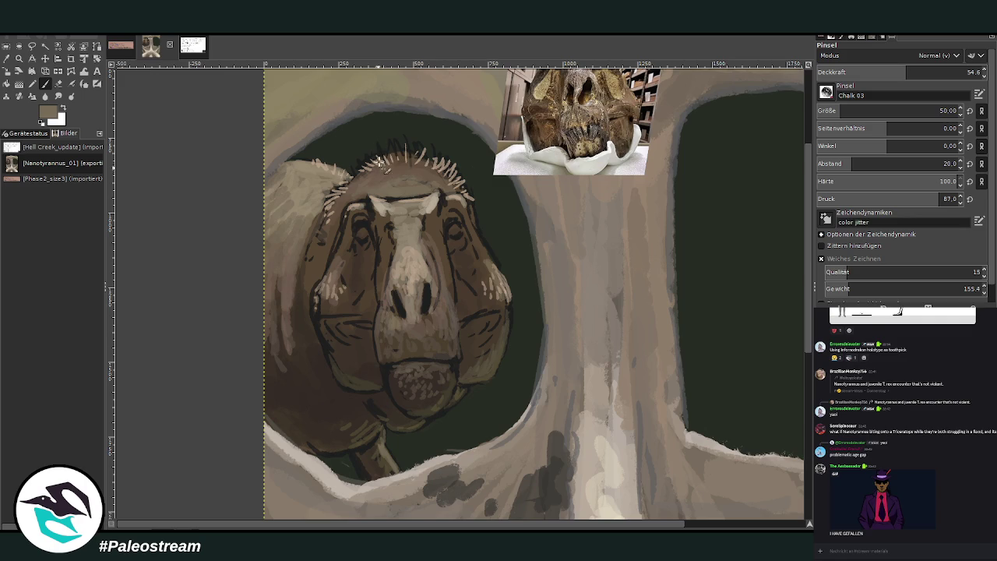
Paint light spiky feathers along the top and sides of the crest at 81.7 opacity.
drag(907, 72, 952, 72)
mouse_move(420, 145)
mouse_down()
mouse_move(439, 170)
mouse_move(460, 172)
mouse_move(396, 146)
mouse_move(363, 156)
mouse_move(363, 176)
mouse_move(421, 156)
mouse_move(402, 143)
mouse_move(377, 148)
mouse_move(383, 170)
mouse_move(369, 170)
mouse_move(444, 153)
mouse_move(486, 234)
mouse_move(481, 226)
mouse_up()
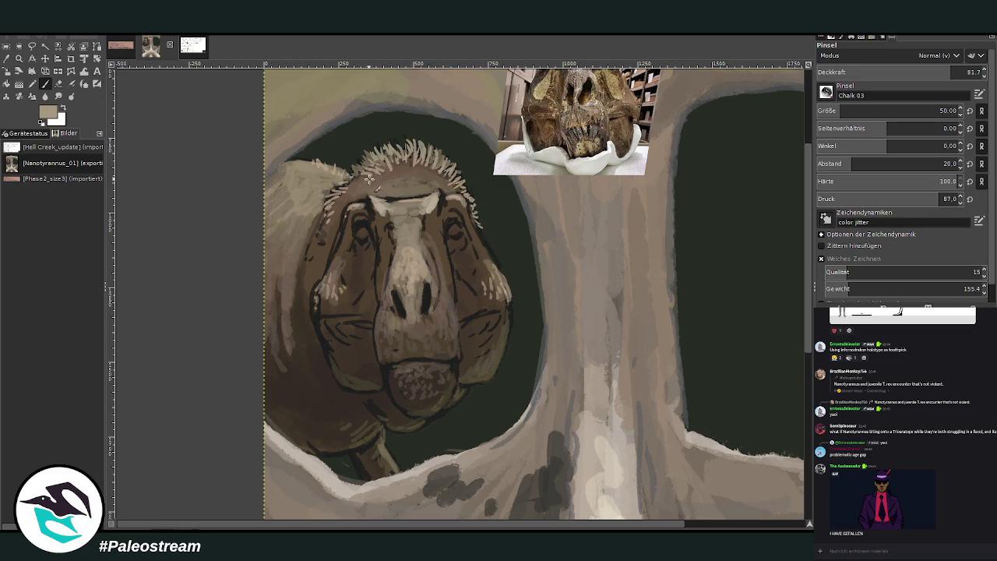
mouse_move(336, 206)
mouse_down()
mouse_move(342, 223)
mouse_move(358, 168)
mouse_move(420, 152)
mouse_up()
mouse_move(426, 187)
mouse_down()
mouse_move(431, 156)
mouse_move(450, 170)
mouse_move(390, 165)
mouse_move(433, 168)
mouse_move(438, 187)
mouse_up()
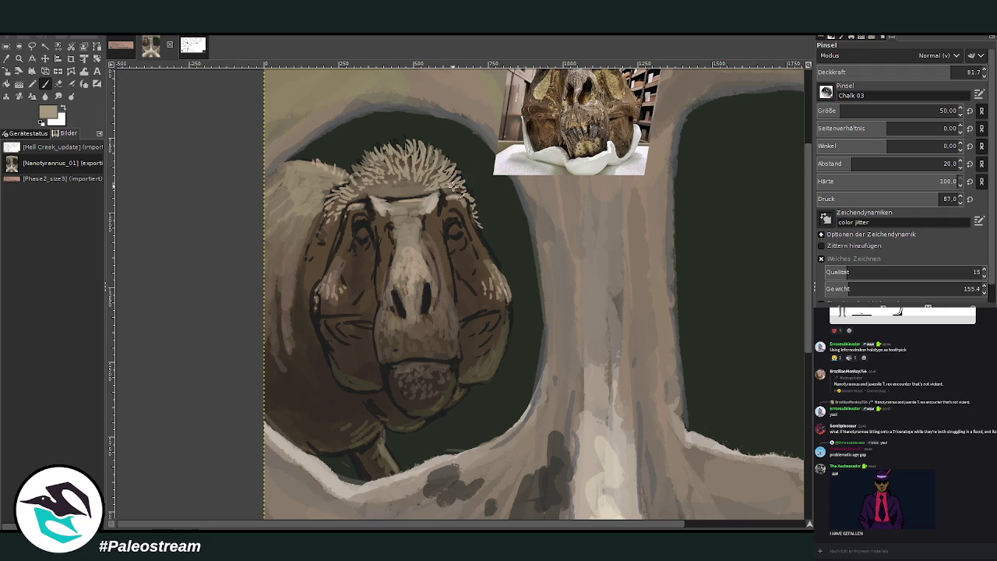
mouse_move(364, 195)
mouse_down()
mouse_move(373, 179)
mouse_move(407, 176)
mouse_move(386, 179)
mouse_up()
Add softer crest spikes at 48.6 opacity, then fine fur strokes with a size-15 brush at 79.8 opacity.
drag(957, 74, 895, 74)
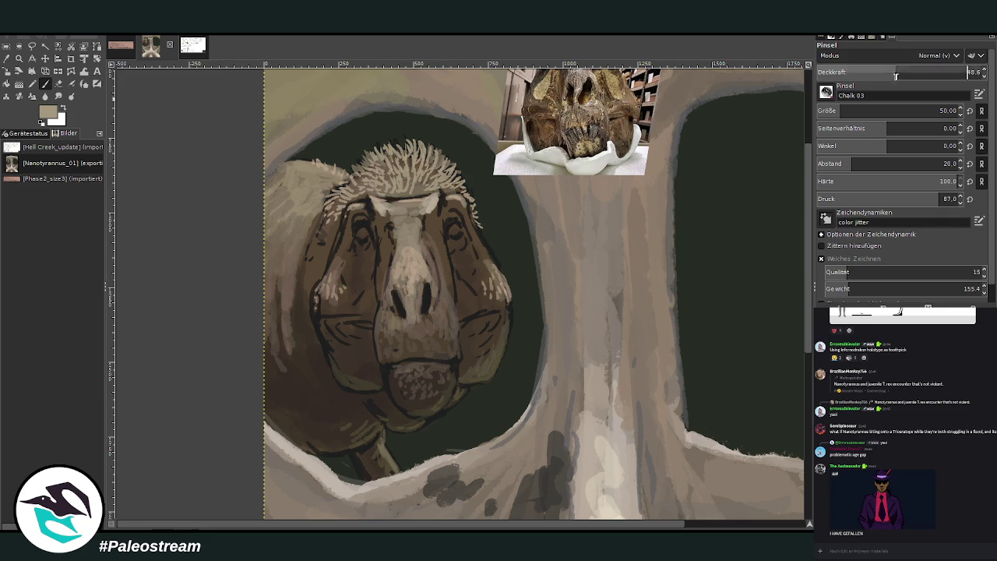
mouse_move(429, 193)
mouse_down()
mouse_move(423, 162)
mouse_move(389, 152)
mouse_move(417, 149)
mouse_up()
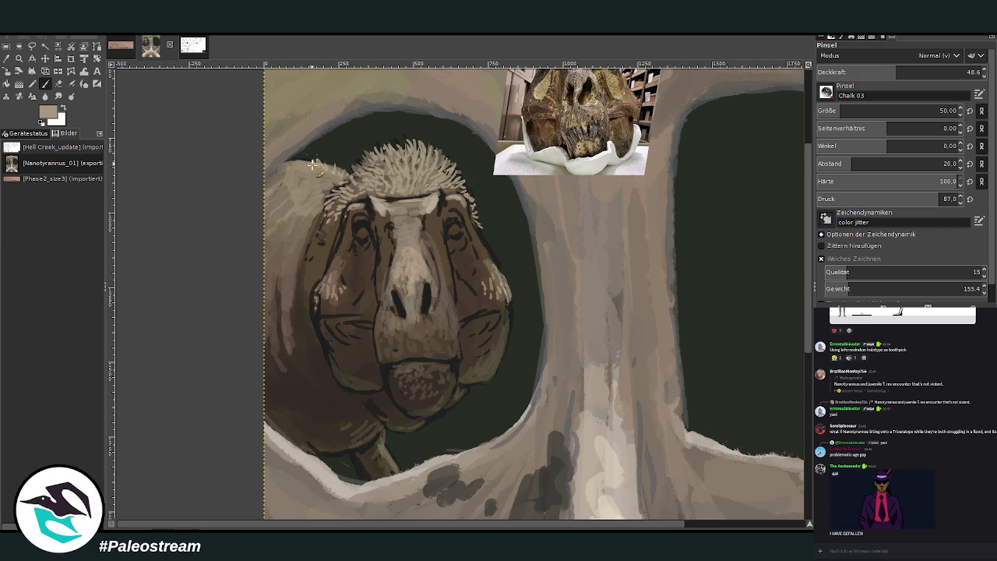
drag(892, 74, 936, 74)
drag(841, 111, 830, 111)
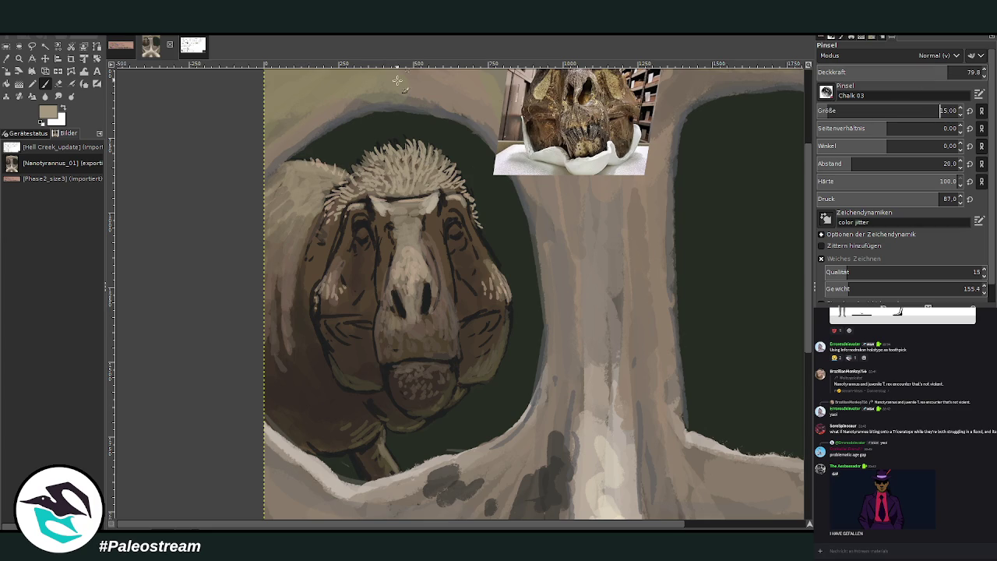
mouse_move(335, 173)
mouse_down()
mouse_move(320, 157)
mouse_move(317, 167)
mouse_up()
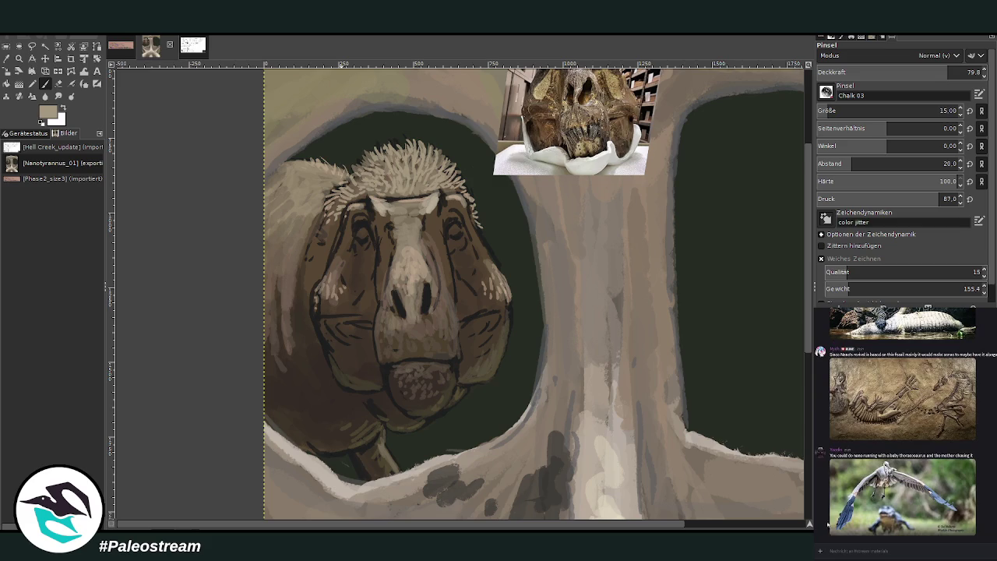
scroll(826, 527, up, 2)
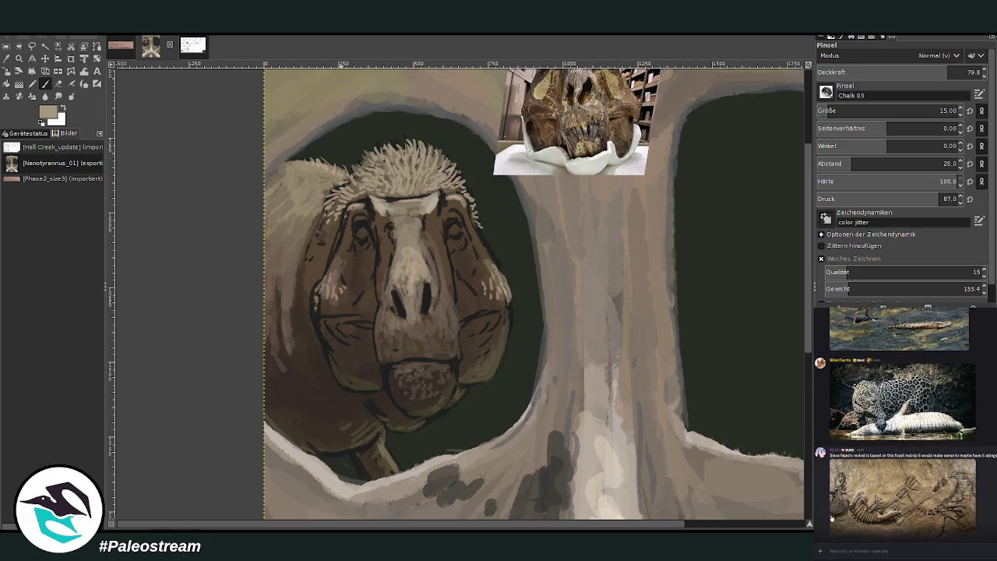
scroll(830, 510, up, 2)
scroll(828, 503, up, 2)
scroll(827, 495, up, 2)
scroll(829, 492, down, 3)
scroll(841, 492, down, 3)
scroll(857, 491, down, 3)
scroll(870, 490, down, 2)
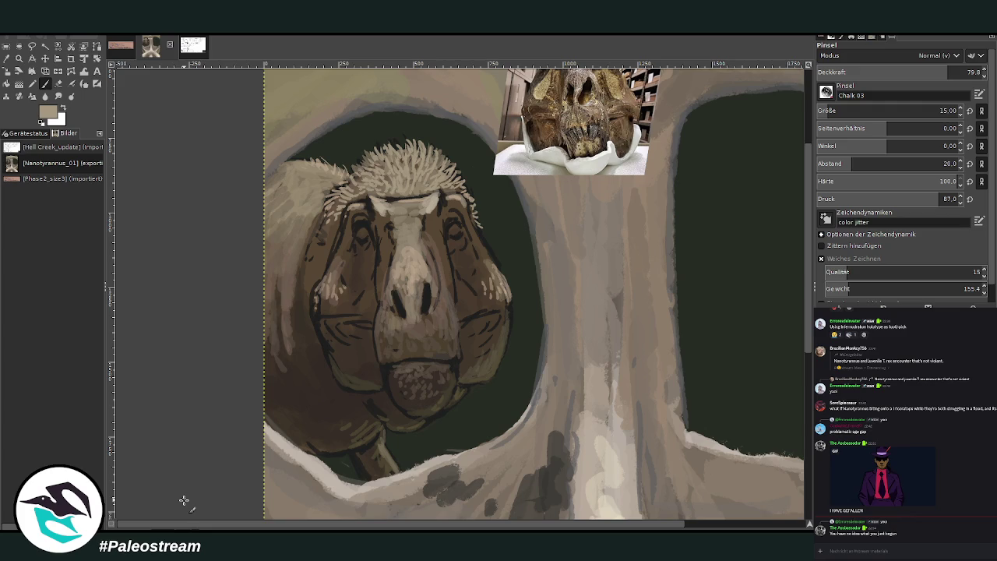
click(10, 64)
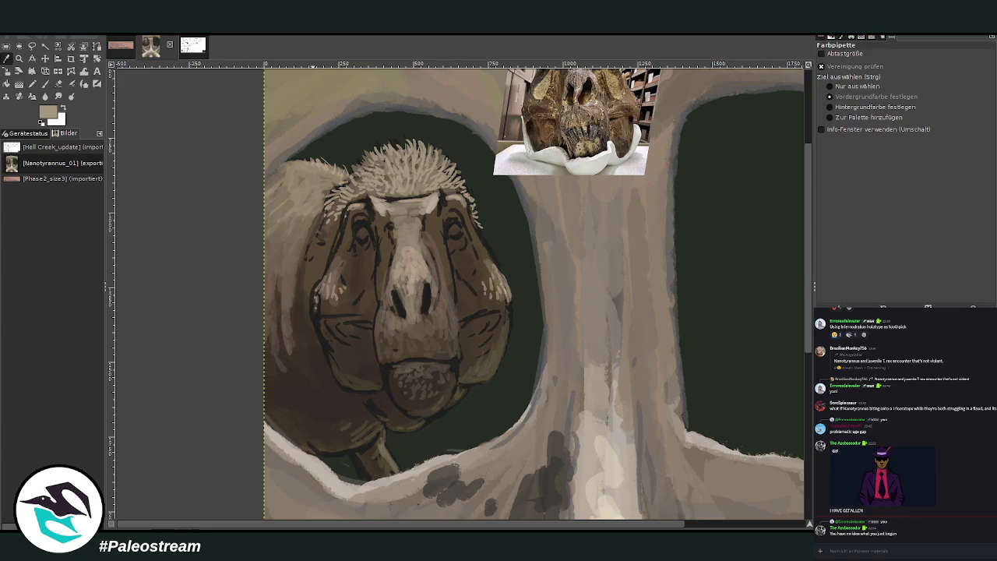
Zoom in on the dinosaur head and paint dark red into both eyes.
click(18, 59)
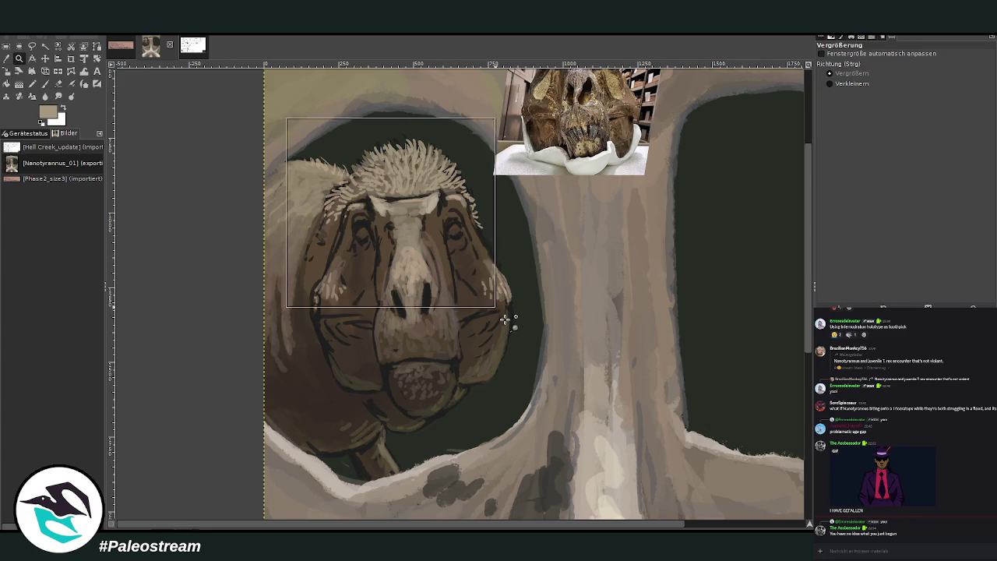
drag(285, 117, 603, 479)
click(45, 83)
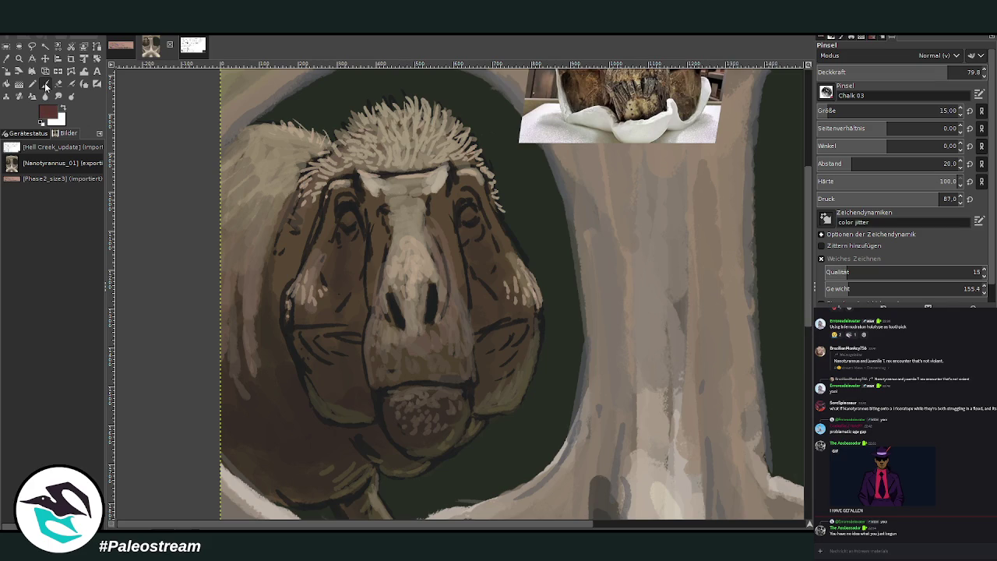
scroll(872, 111, up, 12)
drag(470, 210, 468, 221)
drag(344, 217, 349, 224)
drag(806, 226, 807, 144)
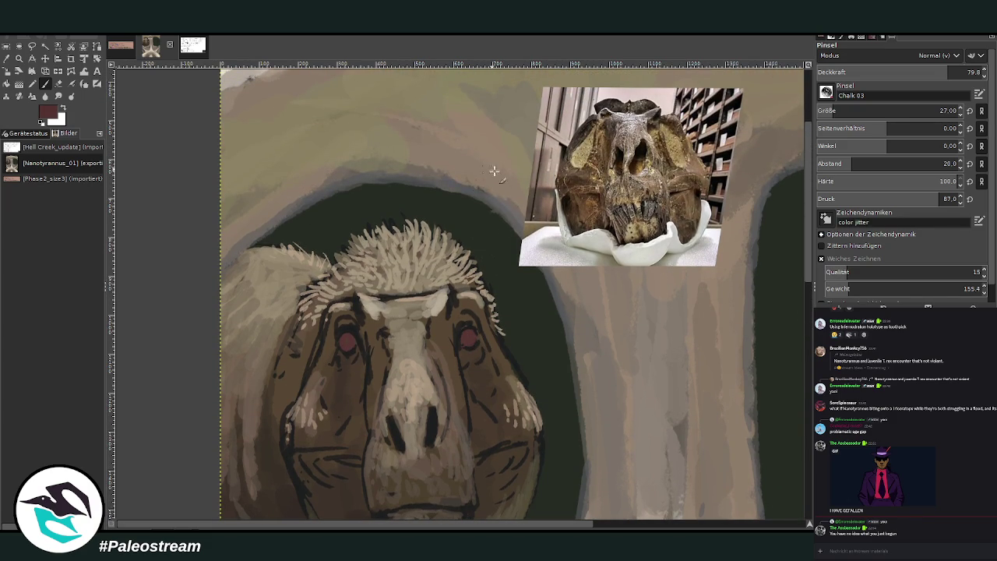
At higher opacity, deepen both eyes to maroon centres and brighten the left eye's red.
drag(467, 338, 469, 338)
click(964, 72)
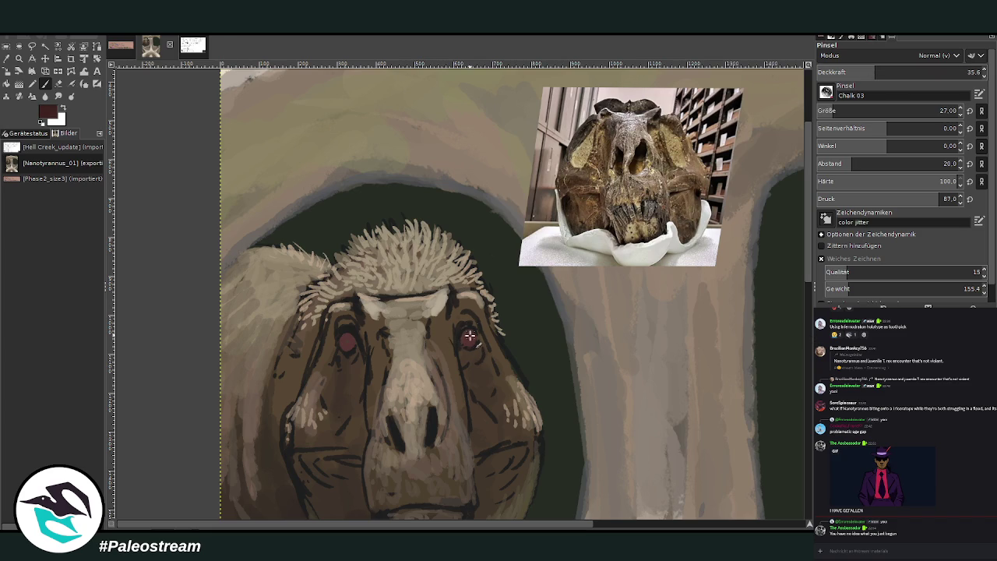
drag(472, 333, 470, 332)
mouse_move(341, 343)
mouse_down()
mouse_move(352, 340)
mouse_move(343, 346)
mouse_up()
drag(467, 334, 458, 341)
key(greater)
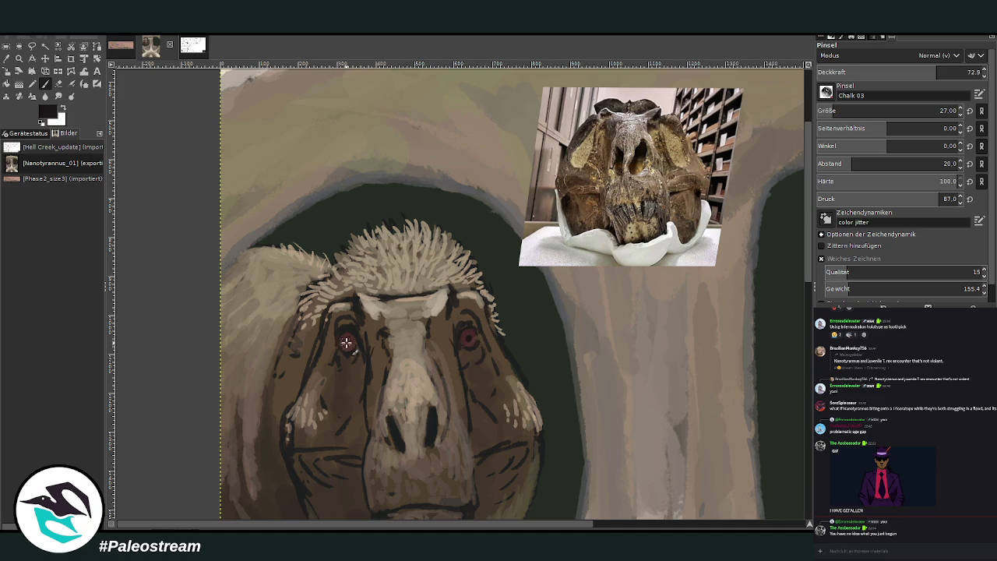
drag(346, 341, 348, 344)
scroll(708, 170, down, 5)
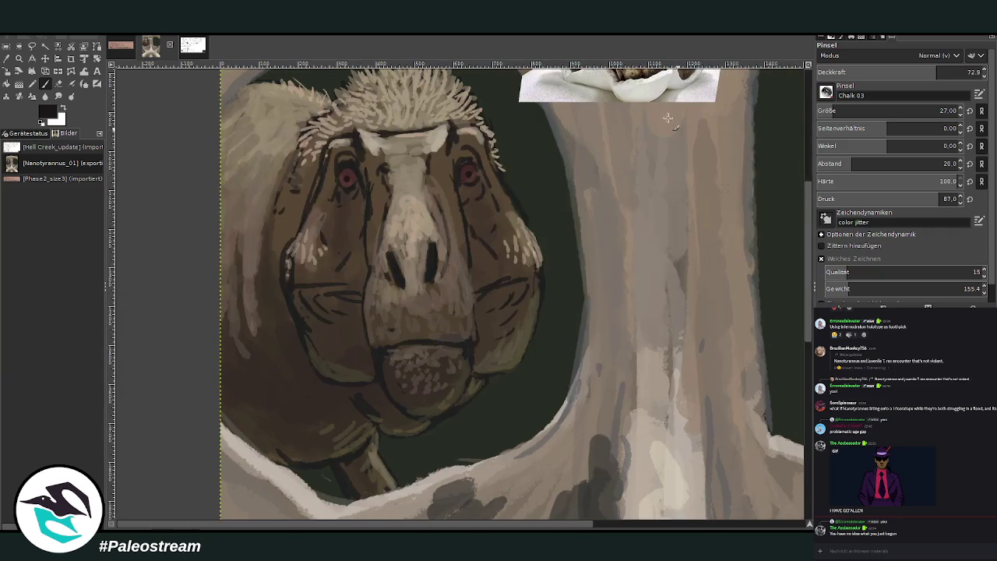
With a size-65 brush at 53 opacity, shade both cheeks below the eyes darker brown.
key(o)
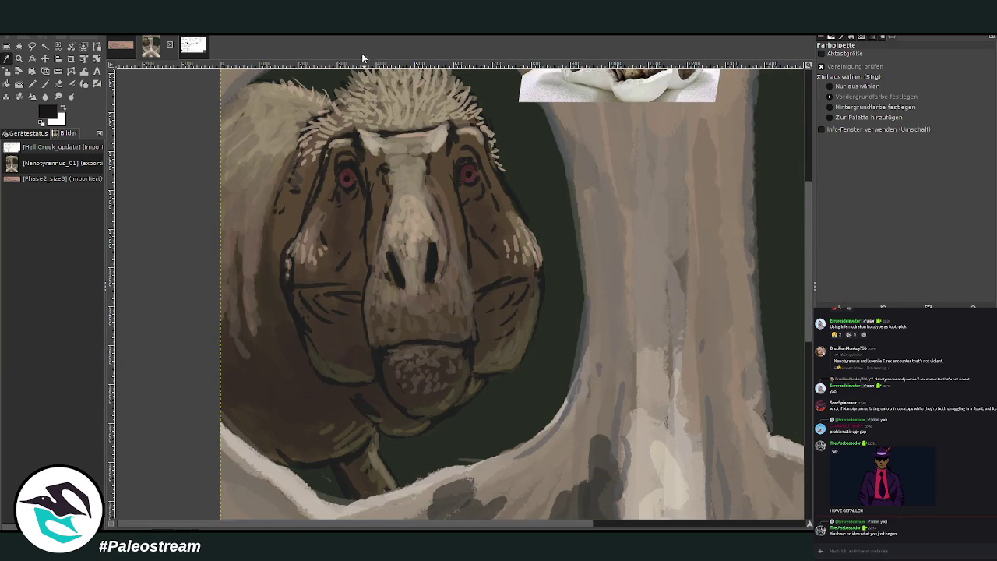
click(46, 83)
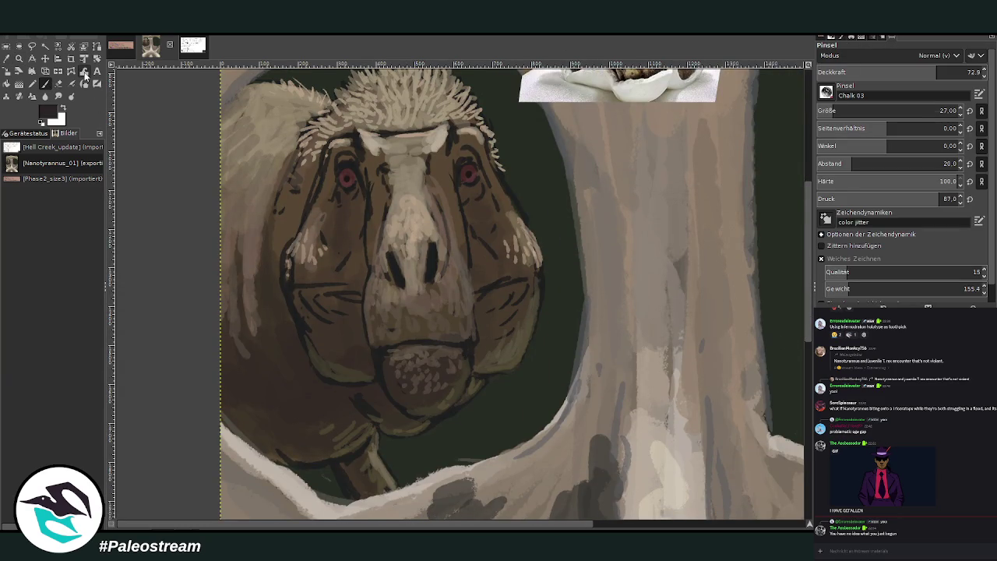
click(844, 110)
click(903, 71)
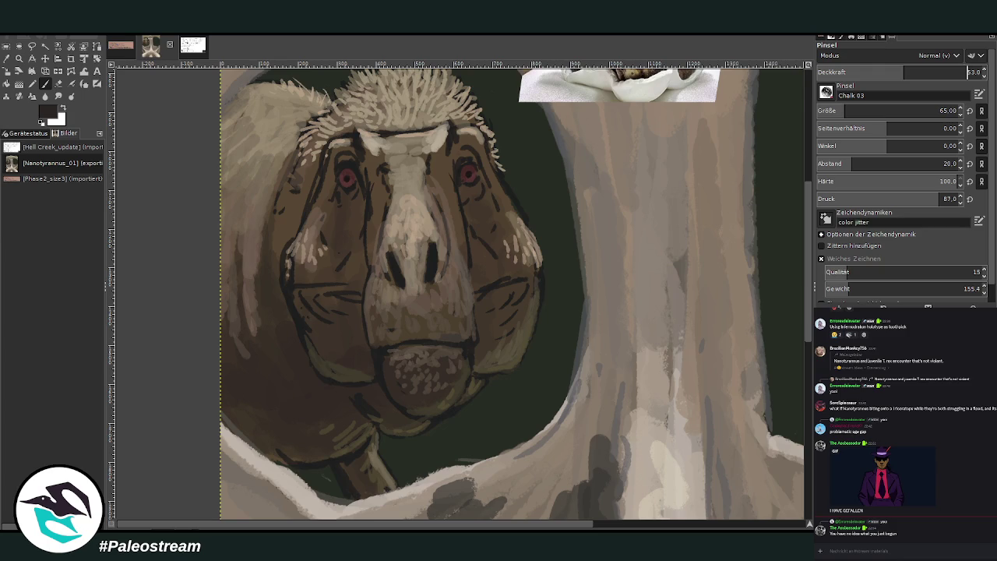
mouse_move(462, 194)
mouse_down()
mouse_move(467, 241)
mouse_move(492, 244)
mouse_up()
mouse_move(481, 160)
mouse_down()
mouse_move(491, 200)
mouse_move(481, 241)
mouse_up()
mouse_move(345, 211)
mouse_down()
mouse_move(352, 232)
mouse_move(320, 206)
mouse_move(341, 228)
mouse_move(355, 182)
mouse_up()
drag(455, 191, 450, 234)
drag(445, 173, 473, 237)
drag(496, 171, 494, 343)
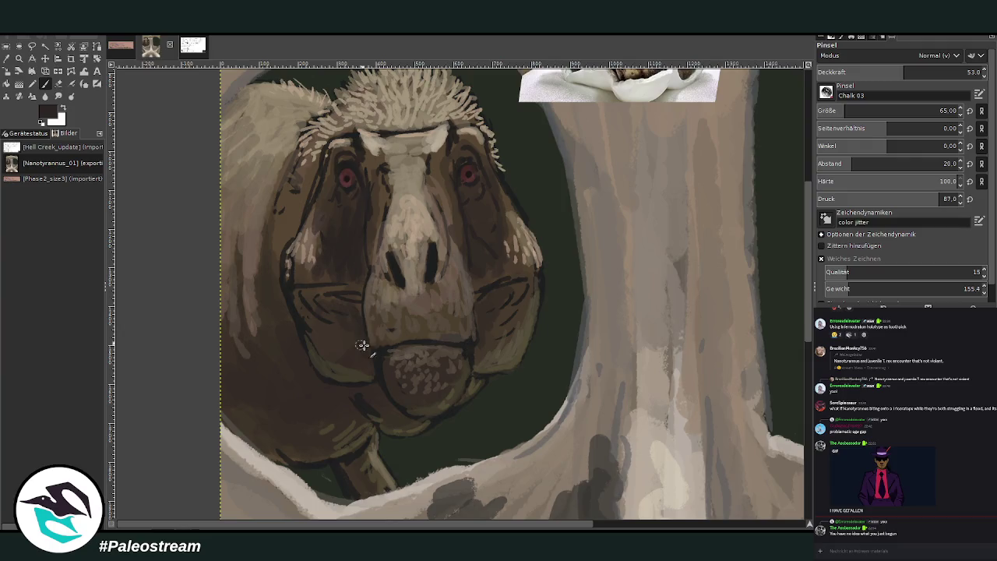
Pick a lighter olive-tan and texture the jaw and chin, dropping opacity to 42.3.
key(o)
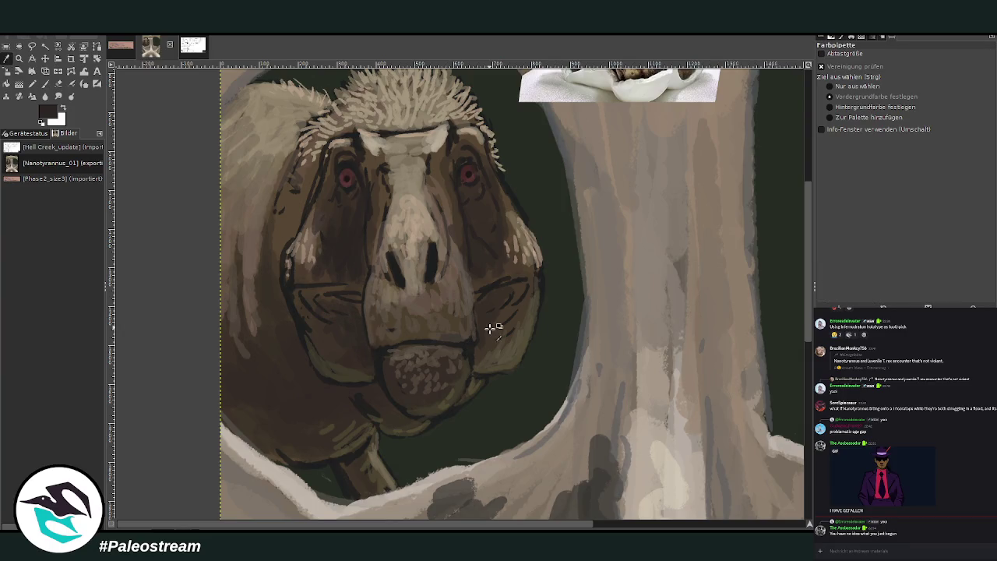
click(498, 330)
click(802, 330)
key(p)
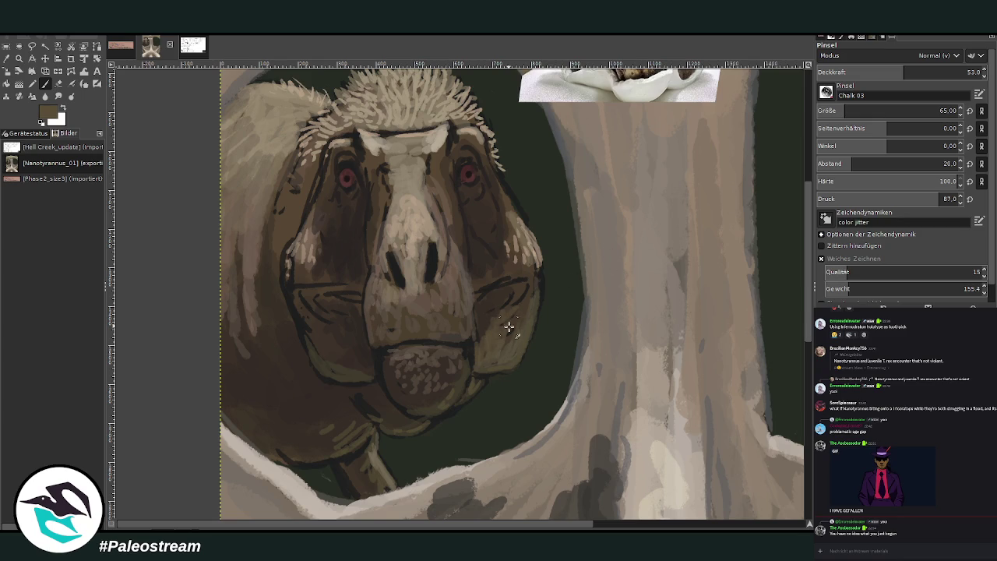
mouse_move(367, 361)
mouse_down()
mouse_move(333, 355)
mouse_move(347, 363)
mouse_up()
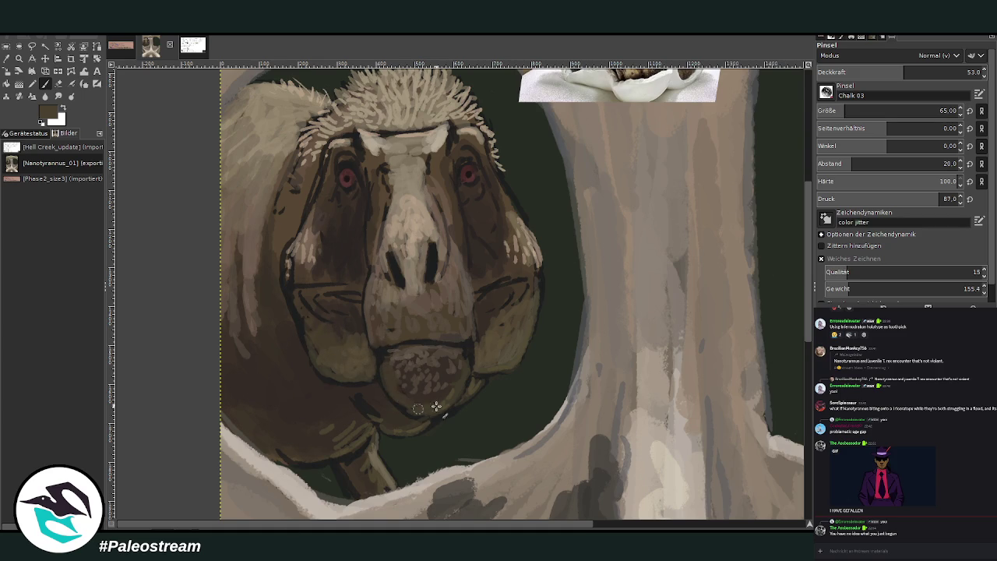
drag(407, 385, 412, 369)
ctrl+click(805, 323)
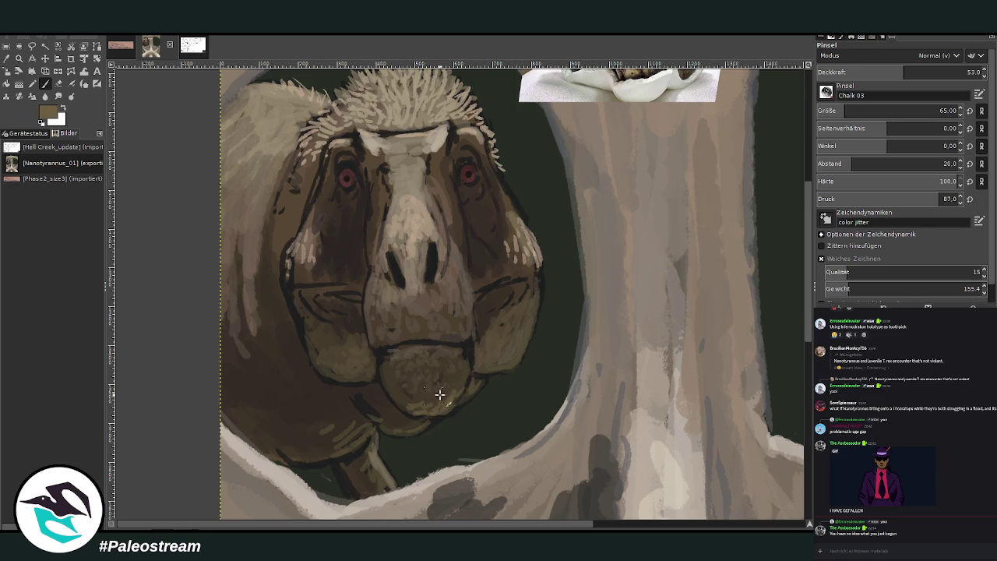
drag(903, 72, 886, 71)
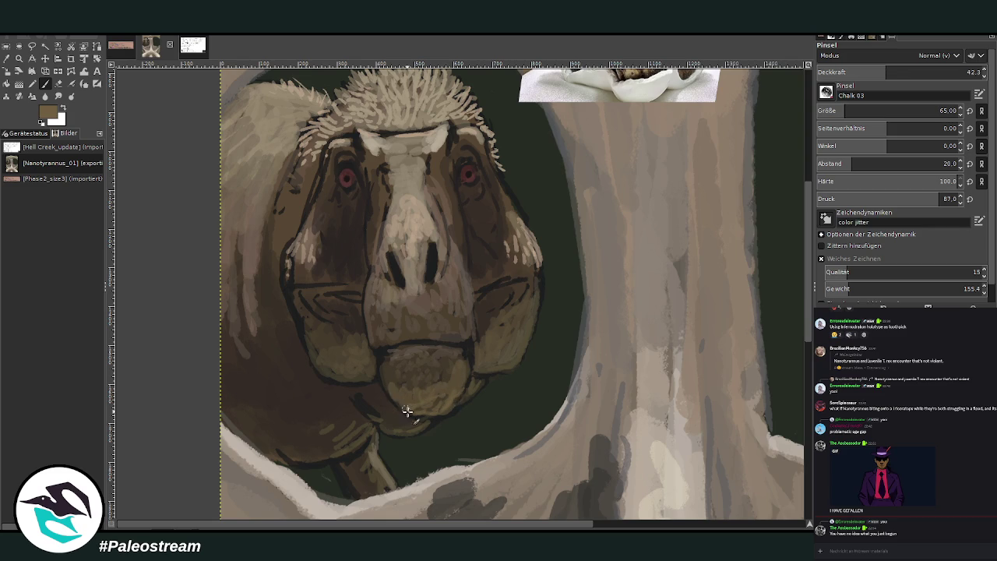
drag(385, 377, 415, 381)
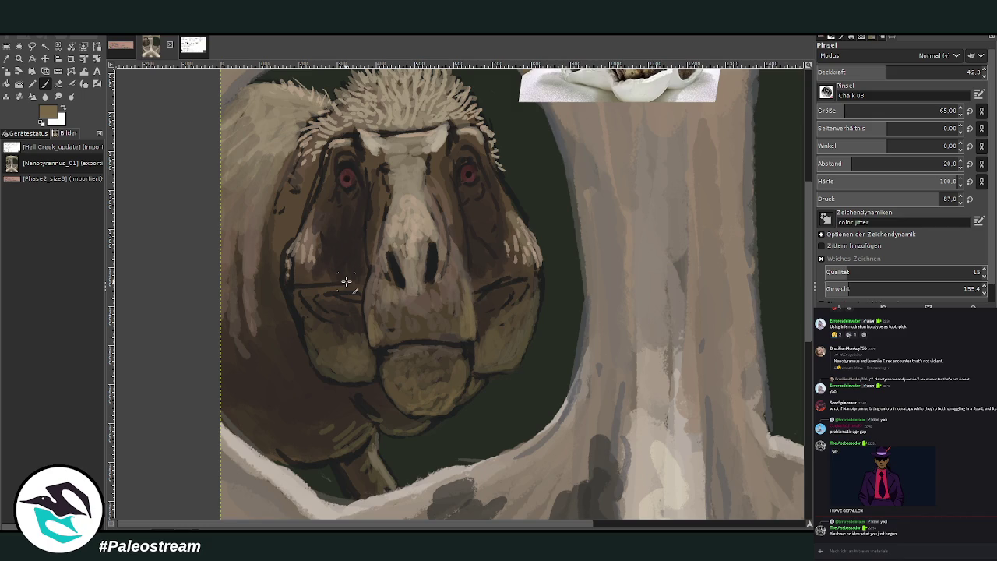
Set the brush to size 38 at 66.2 opacity and load the dark background green.
key(o)
click(336, 373)
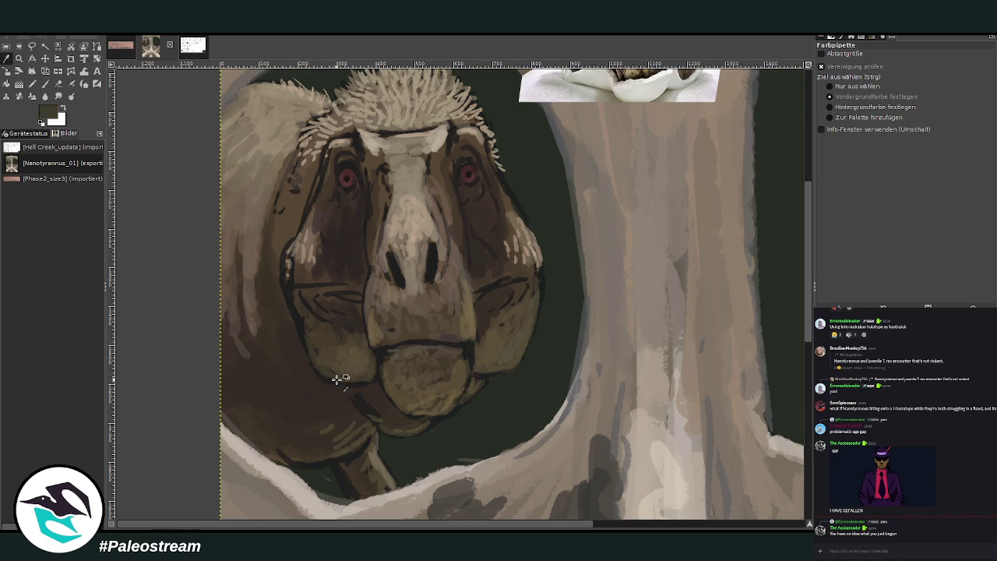
key(p)
drag(888, 72, 931, 72)
drag(845, 111, 833, 110)
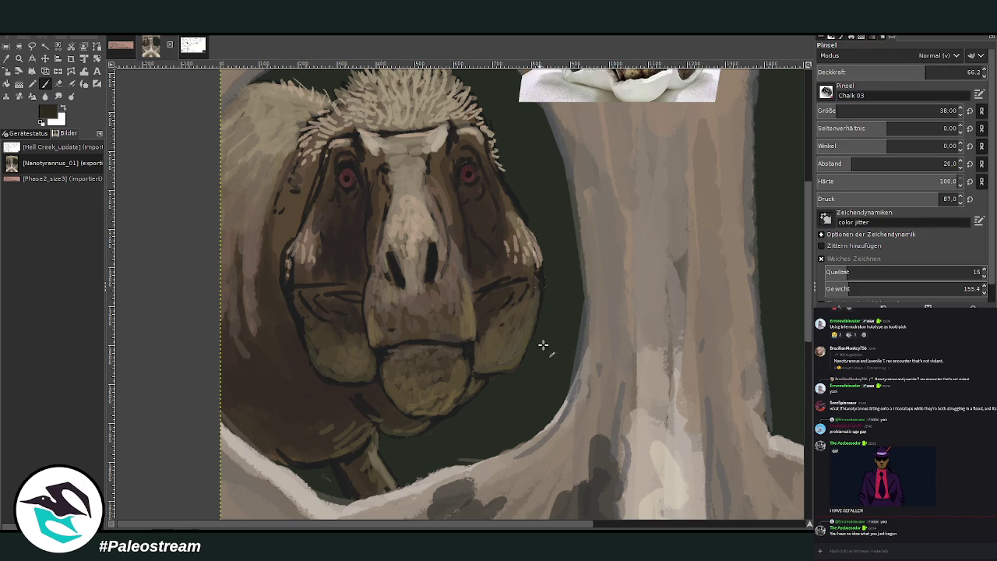
ctrl+click(786, 351)
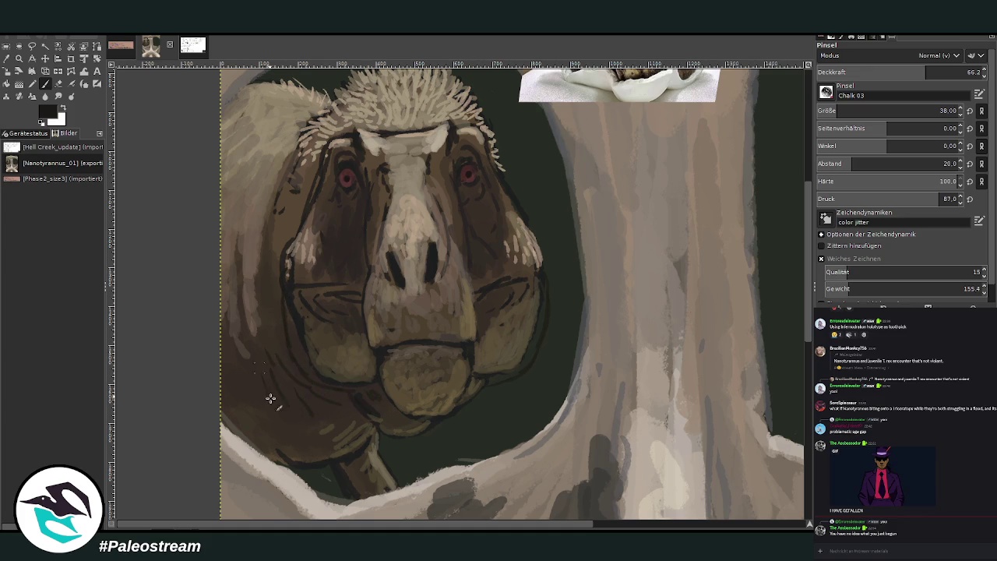
click(58, 84)
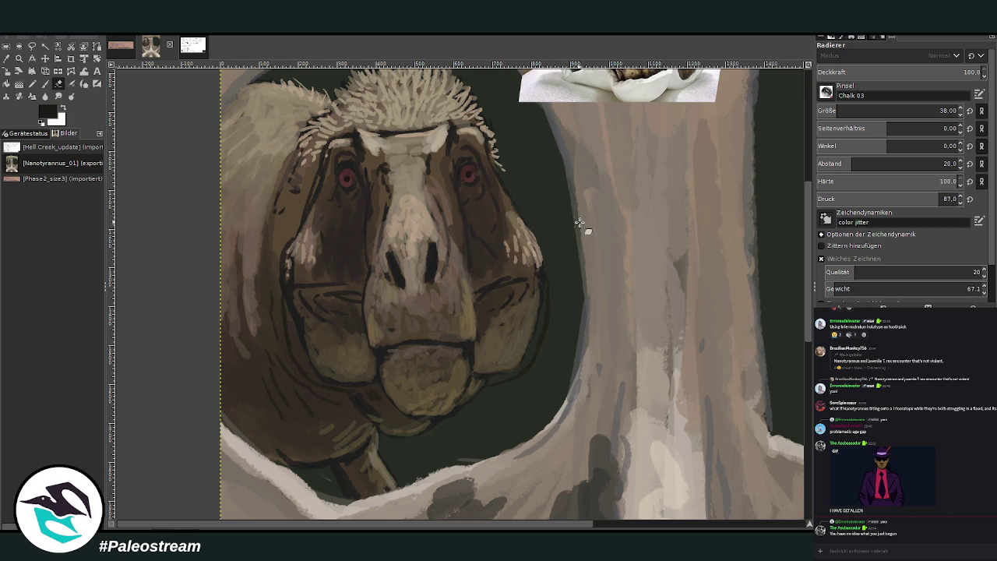
Nudge the tyrannosaur's left cheek with a small Warp Transform stroke.
scroll(580, 223, up, 1)
scroll(623, 203, up, 3)
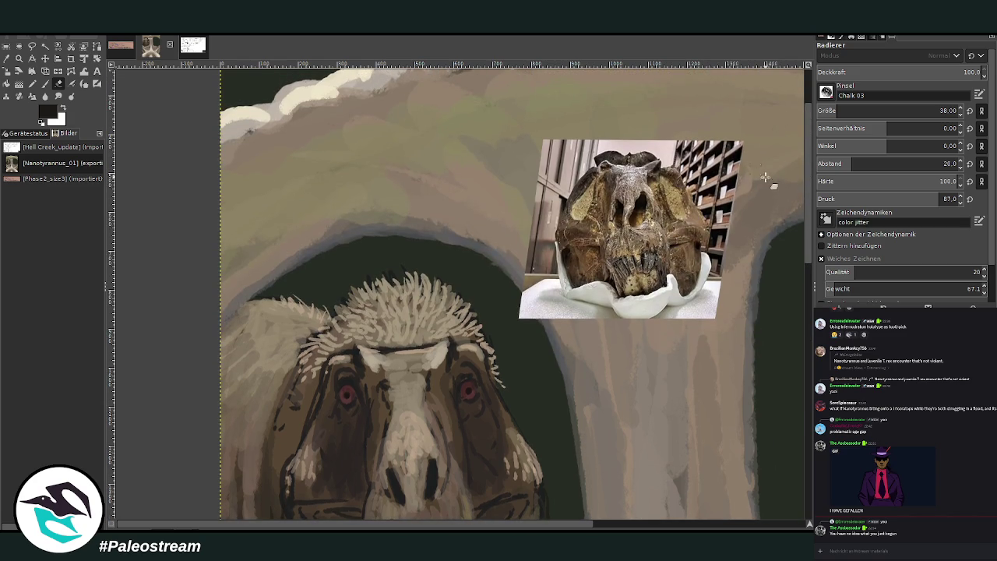
scroll(802, 195, down, 1)
scroll(811, 214, down, 2)
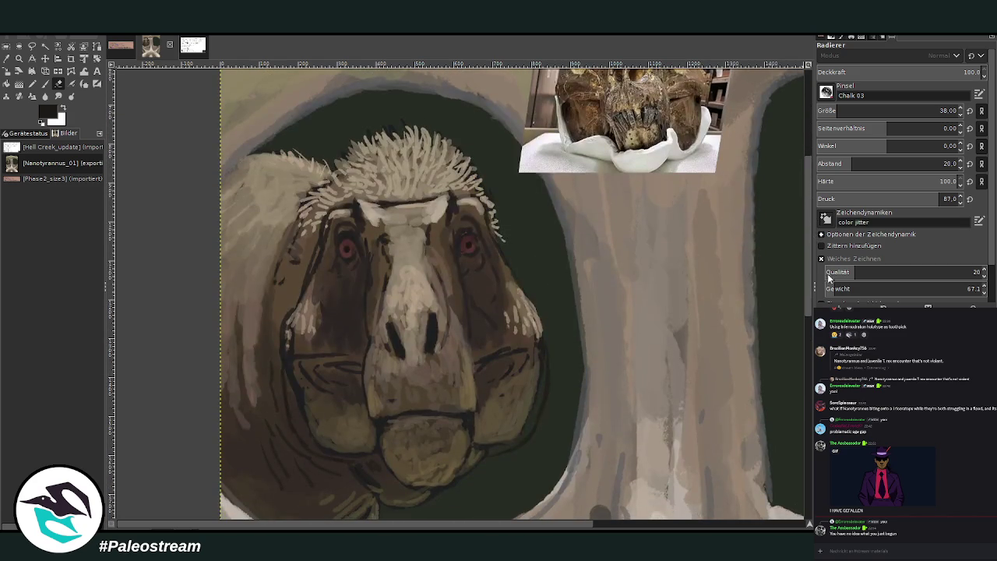
click(84, 78)
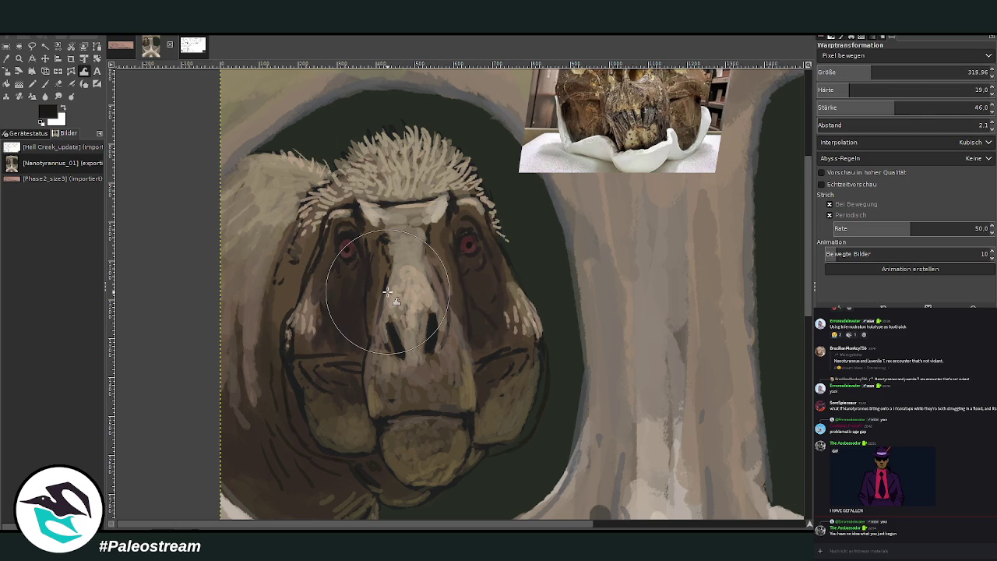
key(z)
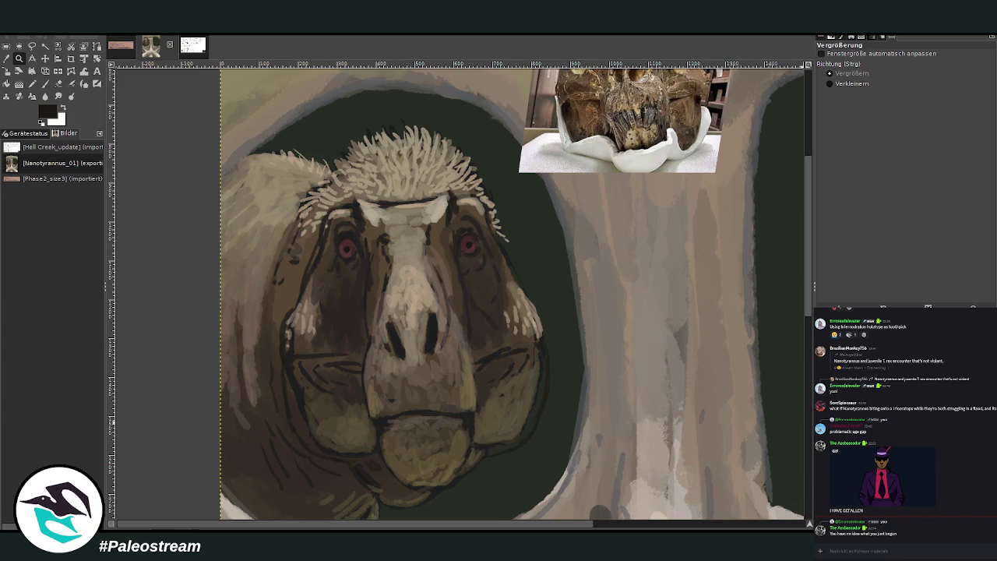
click(794, 220)
key(w)
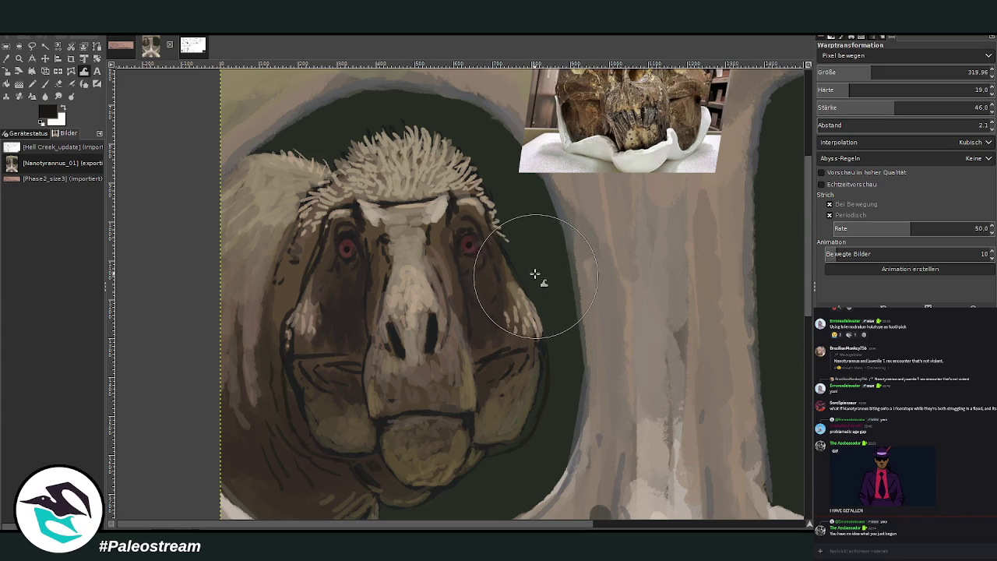
drag(285, 334, 300, 322)
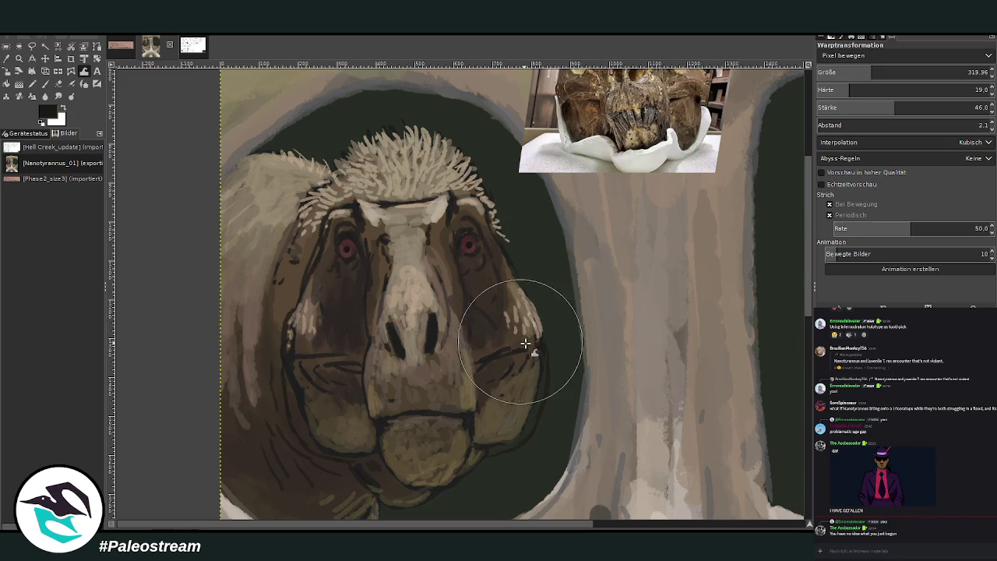
Resize the warp brush to about 293 and sample a grey-beige from the head.
key(bracketright)
key(bracketright)
key(bracketright)
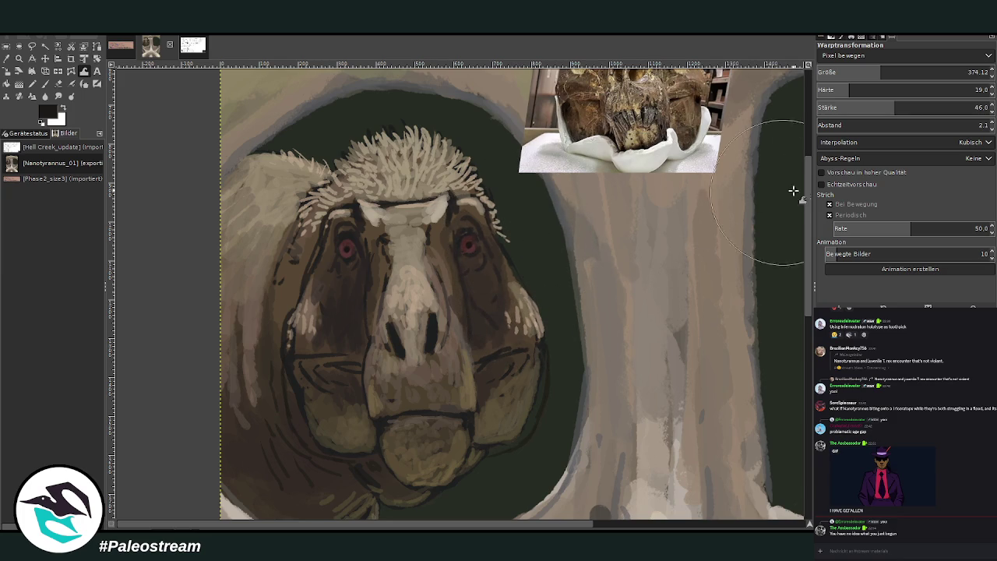
scroll(806, 164, up, 1)
scroll(787, 151, up, 2)
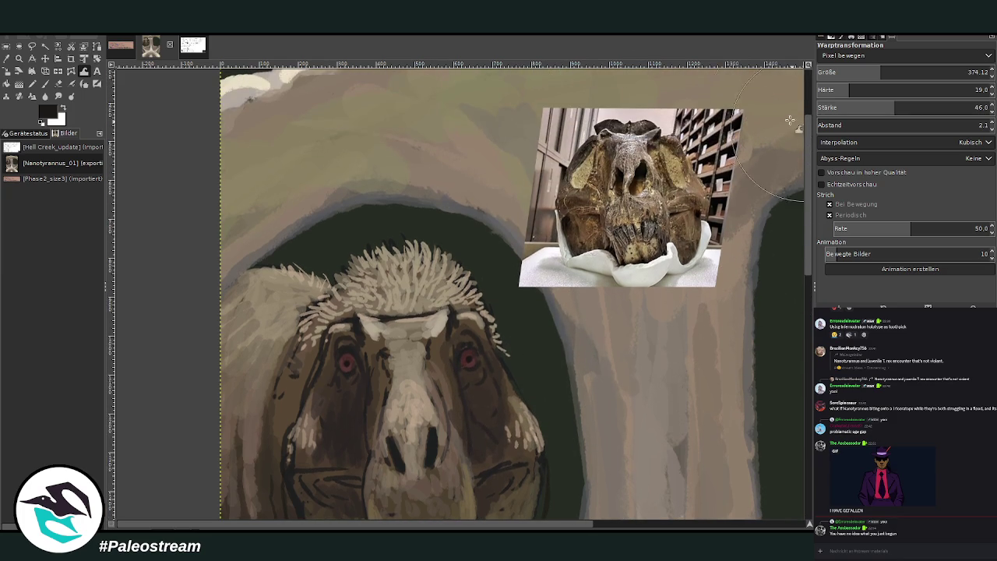
drag(876, 74, 864, 74)
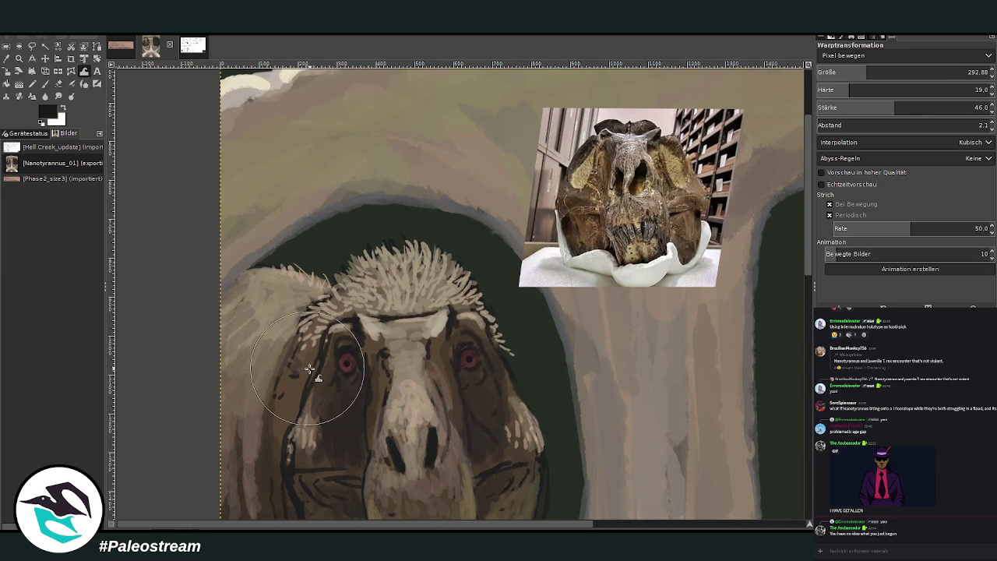
scroll(468, 296, down, 3)
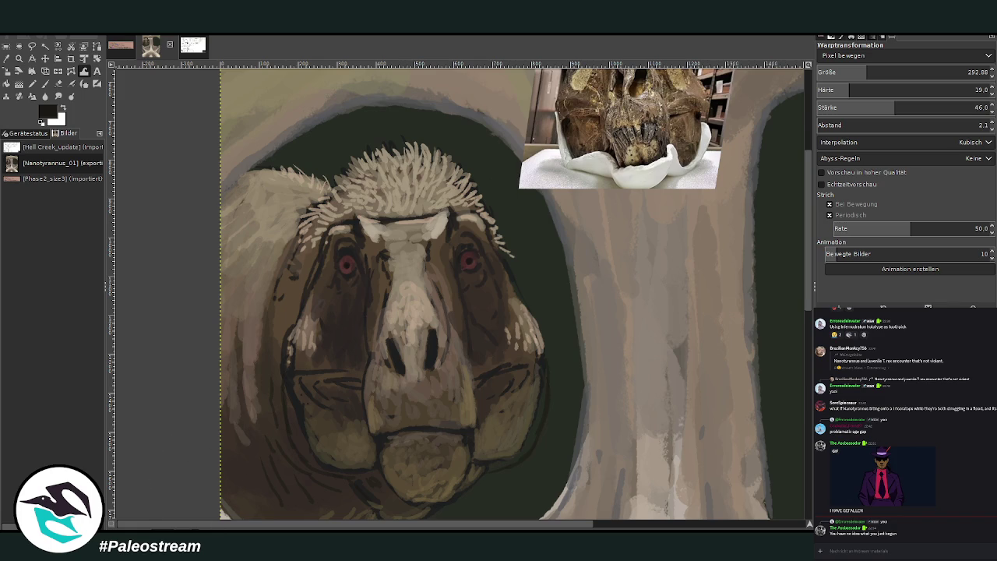
click(7, 61)
Paint light grey-beige chalk strokes along both brow ridges.
click(378, 228)
click(45, 83)
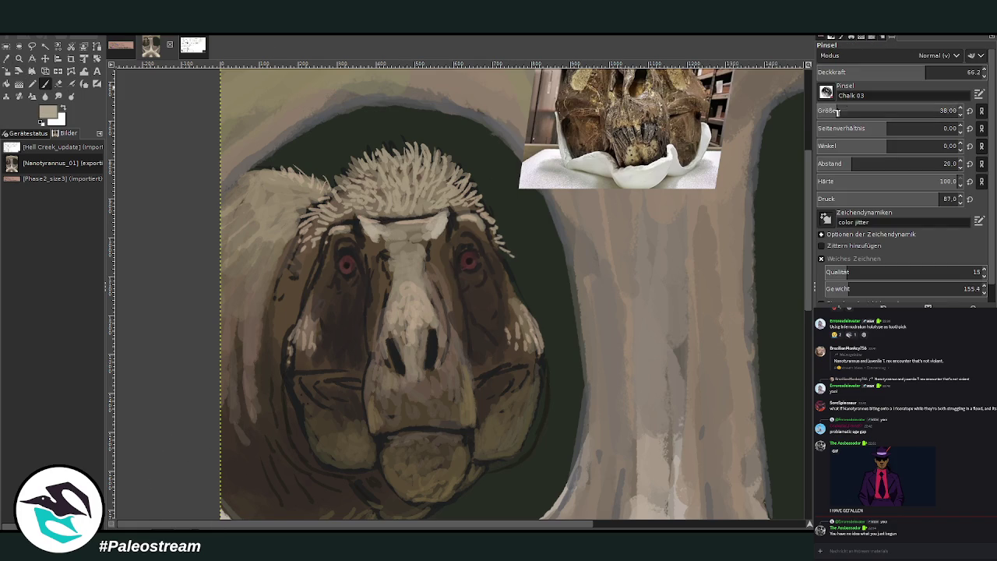
drag(332, 232, 315, 259)
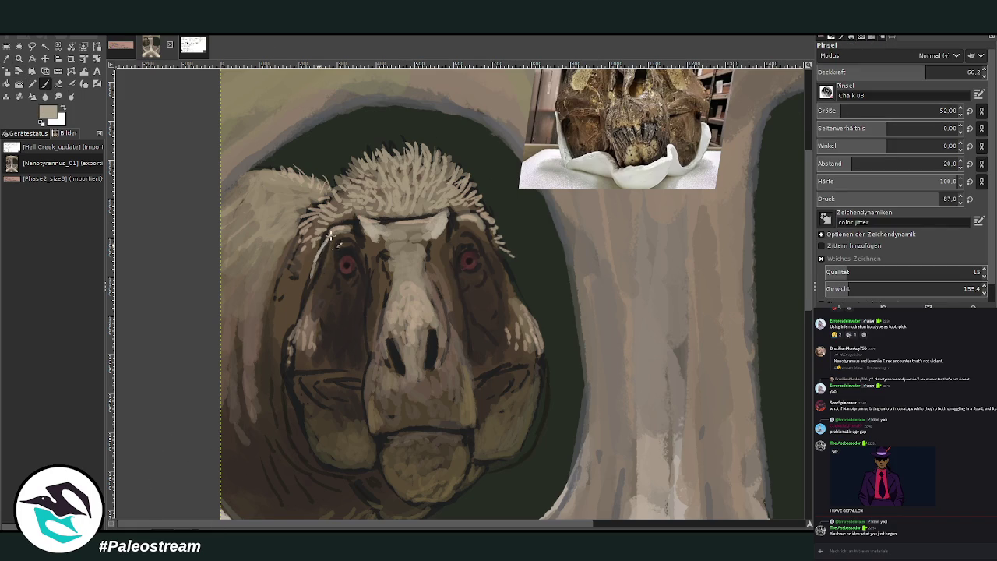
drag(483, 225, 513, 280)
drag(329, 232, 307, 292)
Shade the right brow and left cheek grey-brown, then lighten the brow and nose bridge.
ctrl+click(777, 290)
mouse_move(461, 225)
mouse_down()
mouse_move(484, 230)
mouse_move(516, 299)
mouse_move(492, 245)
mouse_up()
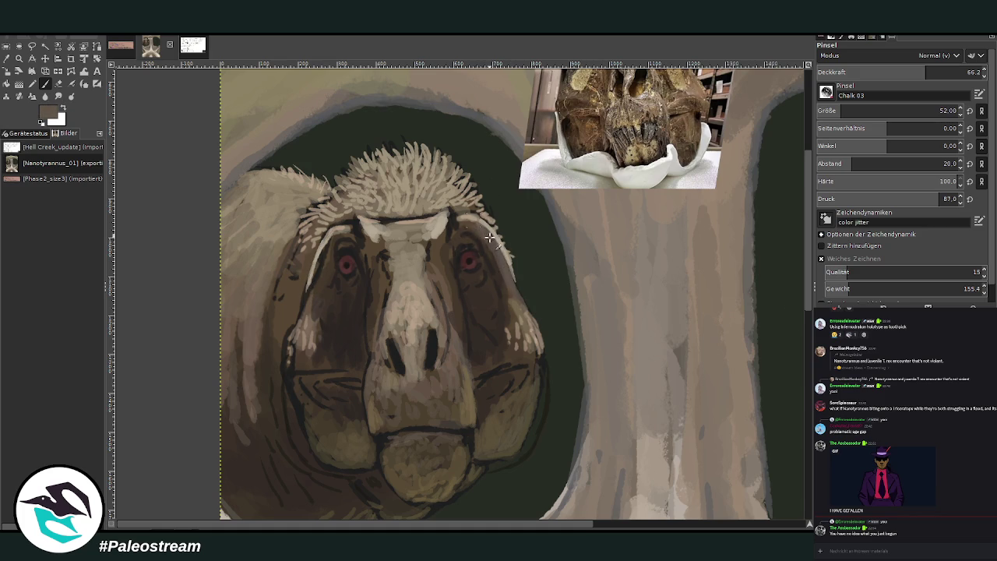
mouse_move(327, 253)
mouse_down()
mouse_move(306, 296)
mouse_move(324, 343)
mouse_up()
drag(381, 282, 381, 303)
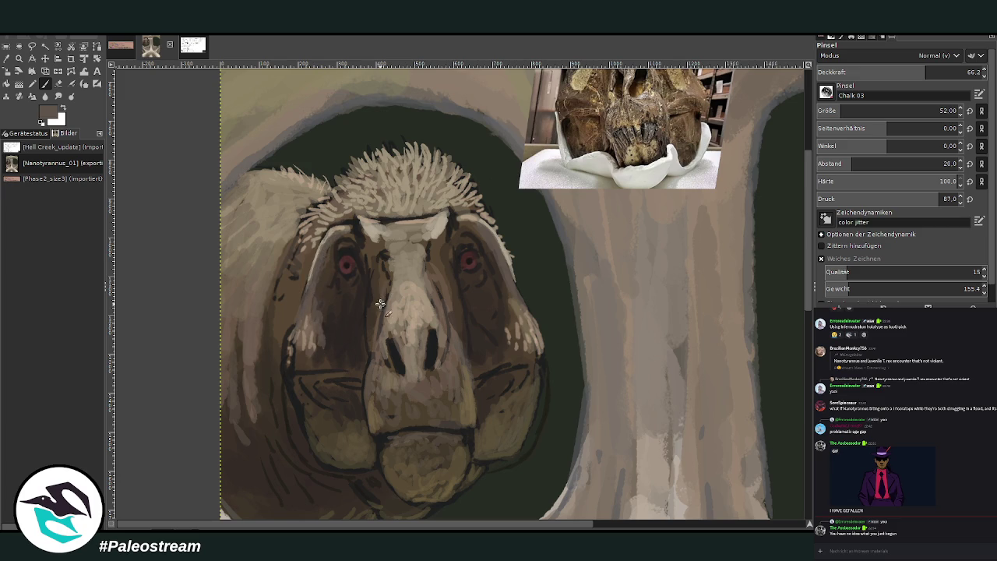
ctrl+click(478, 172)
drag(381, 237, 372, 257)
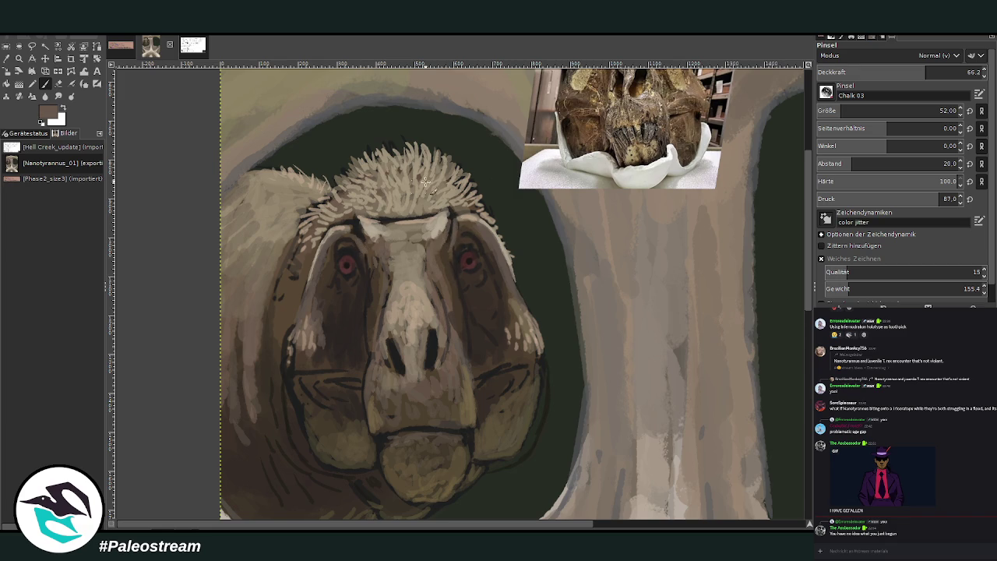
scroll(781, 202, up, 3)
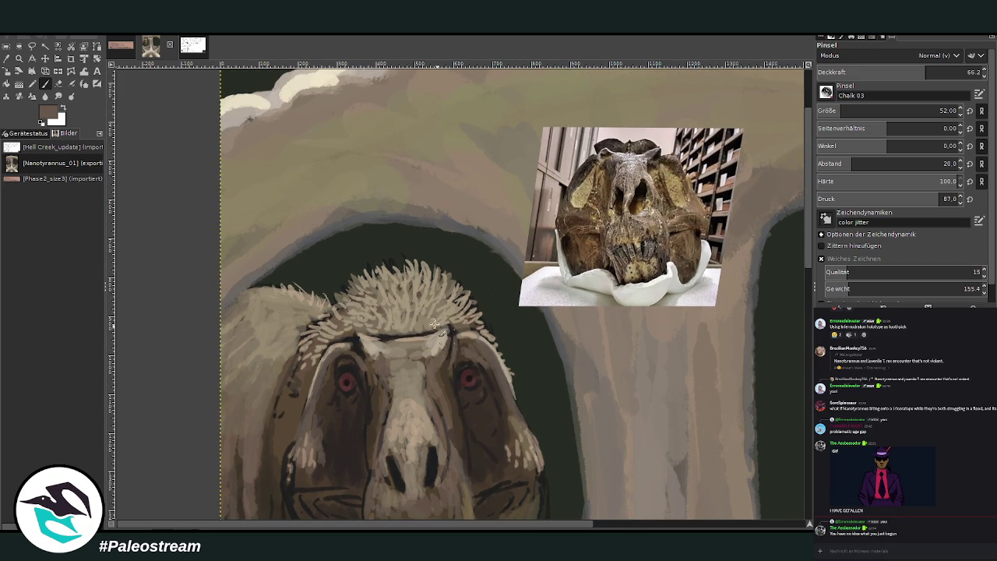
drag(345, 360, 338, 356)
Darken around both eyes with near-black, add a light right-jaw edge, and set opacity 47.9.
ctrl+click(792, 336)
drag(467, 366, 489, 371)
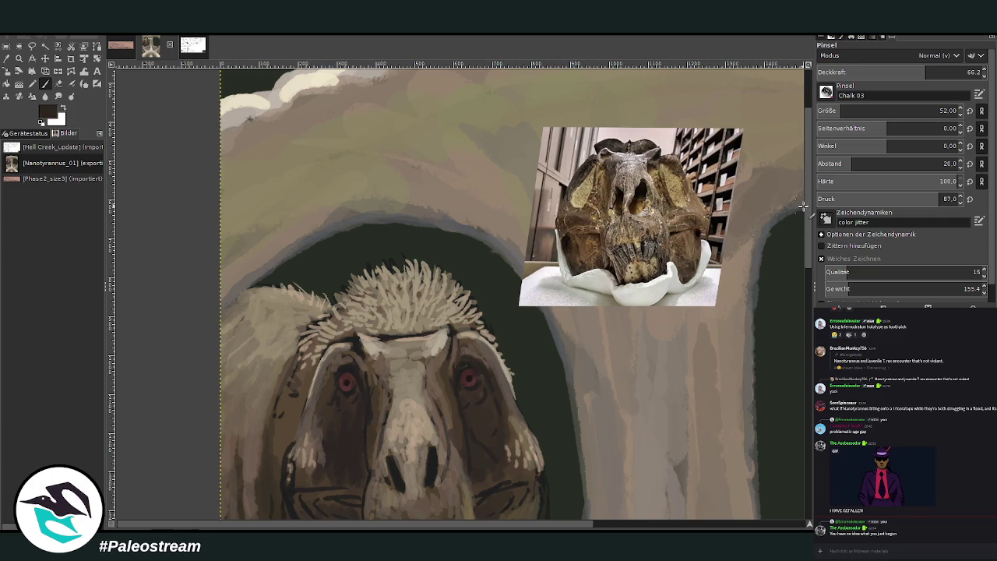
drag(346, 372, 335, 408)
scroll(809, 227, down, 1)
scroll(810, 227, down, 3)
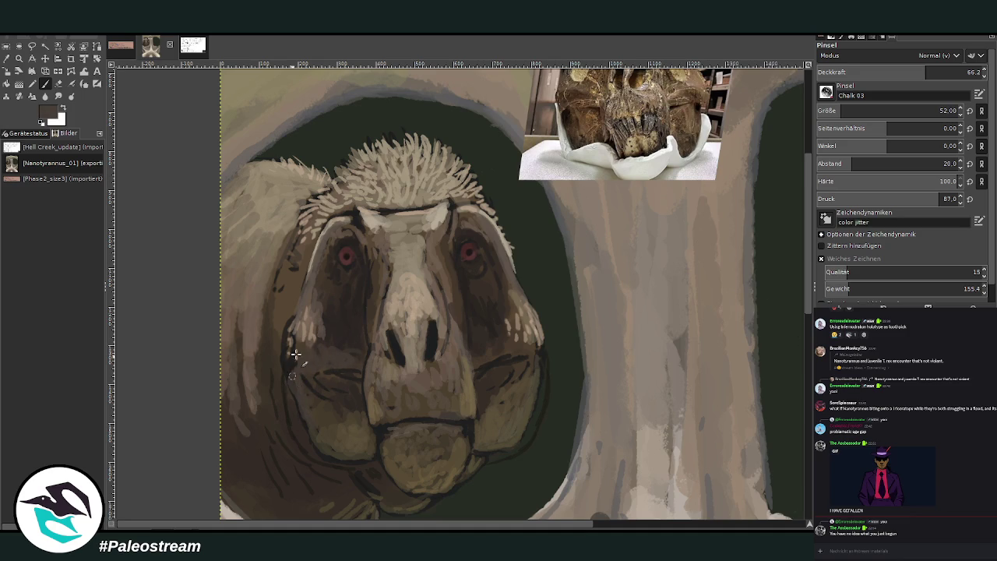
drag(538, 363, 525, 439)
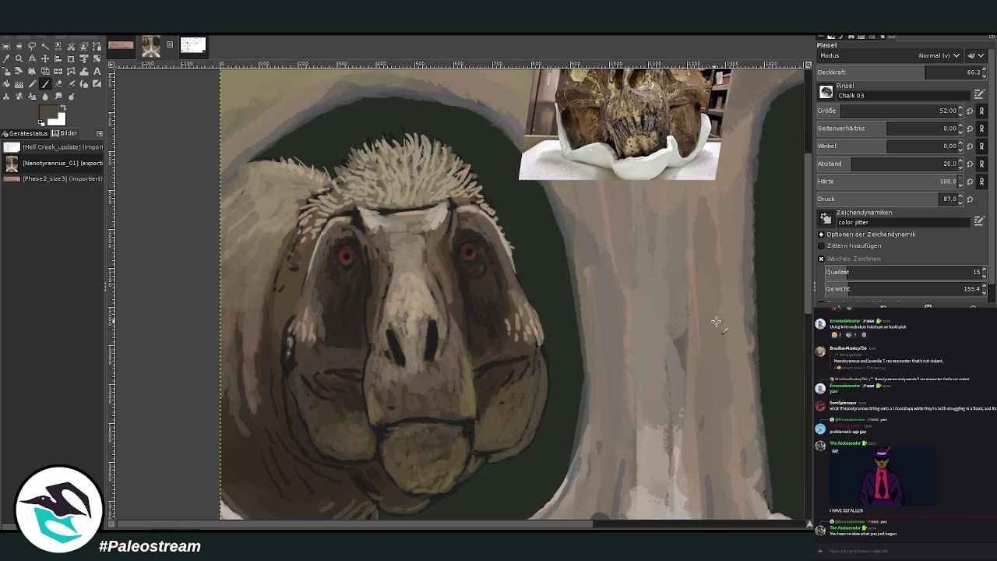
click(896, 71)
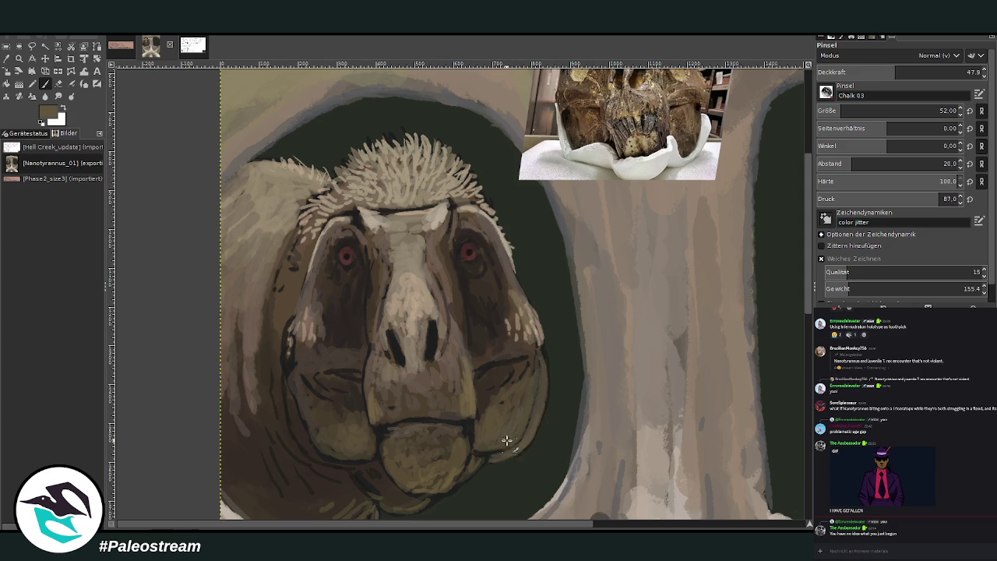
ctrl+click(759, 278)
scroll(720, 150, down, 3)
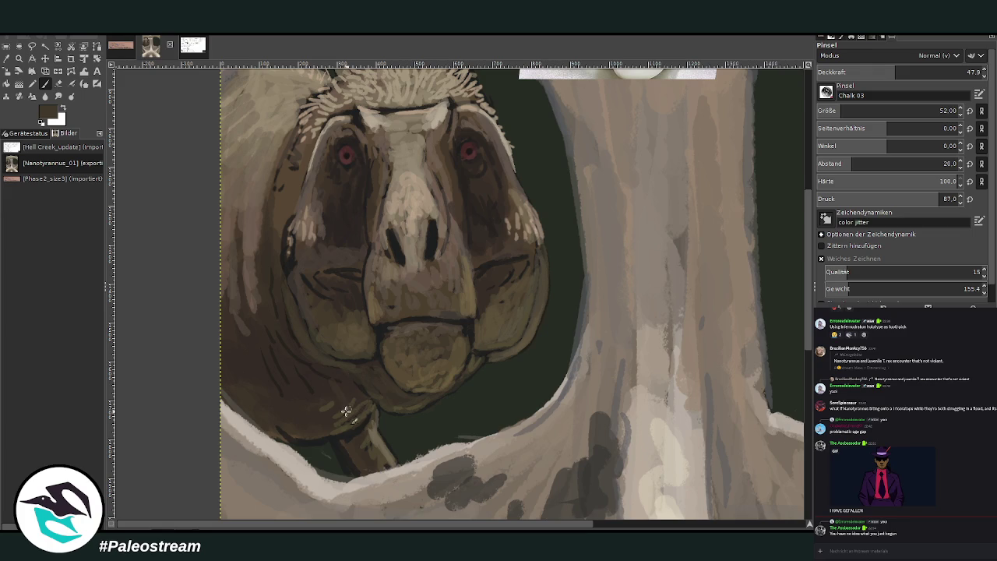
scroll(233, 354, up, 1)
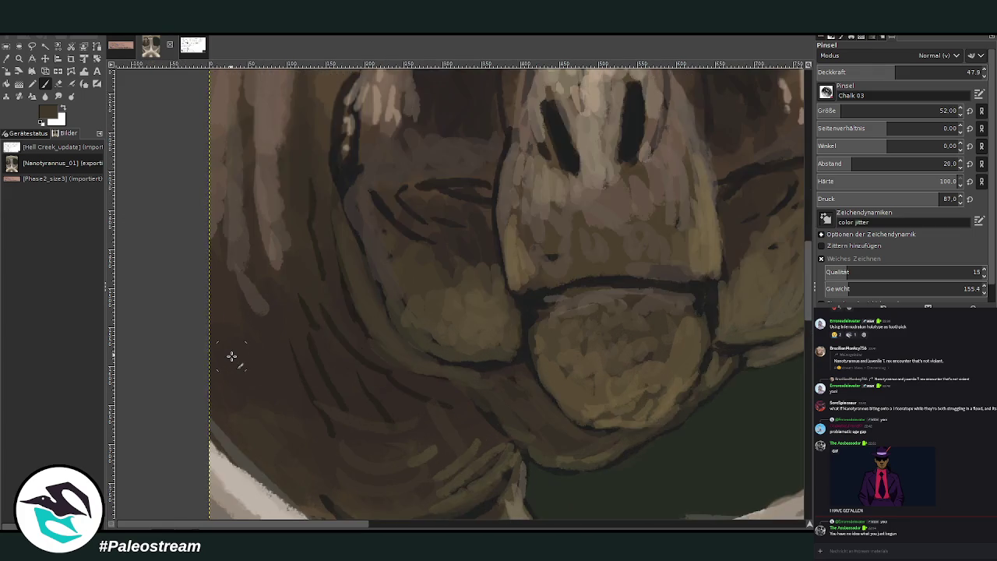
Zoom to the upper skull and flip the head layer horizontally into the right orbit.
scroll(233, 356, down, 2)
scroll(234, 356, down, 2)
scroll(231, 357, down, 2)
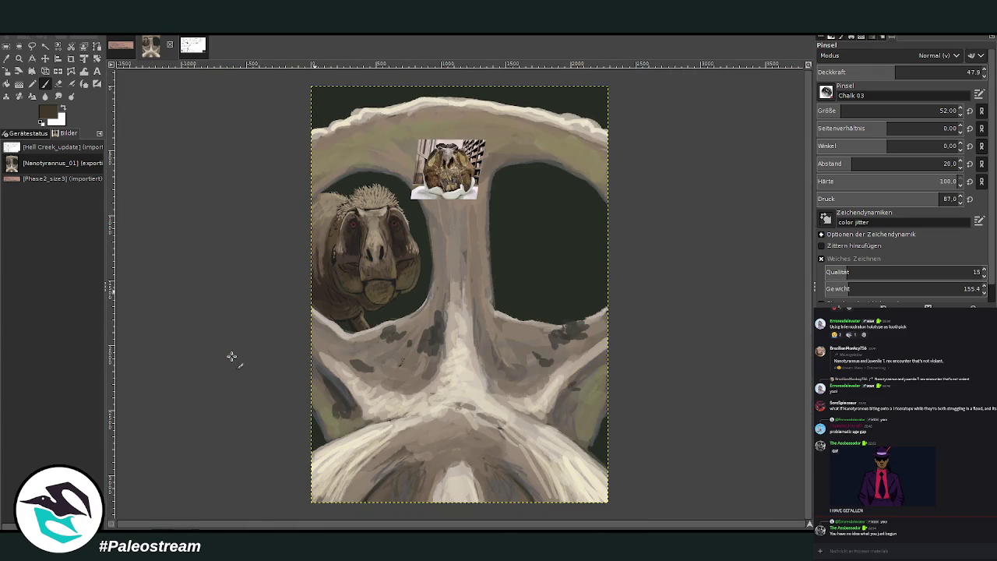
click(19, 58)
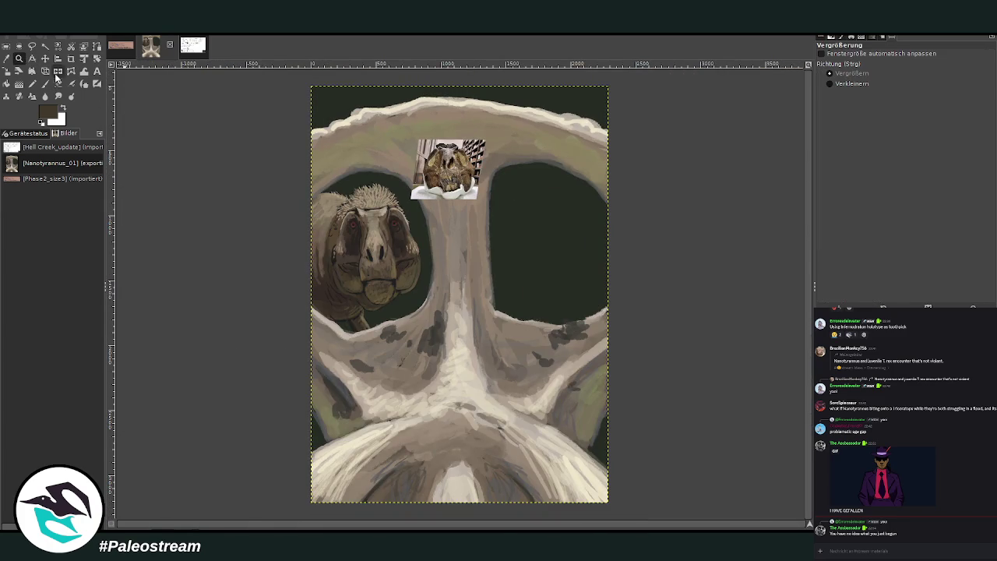
drag(314, 138, 666, 388)
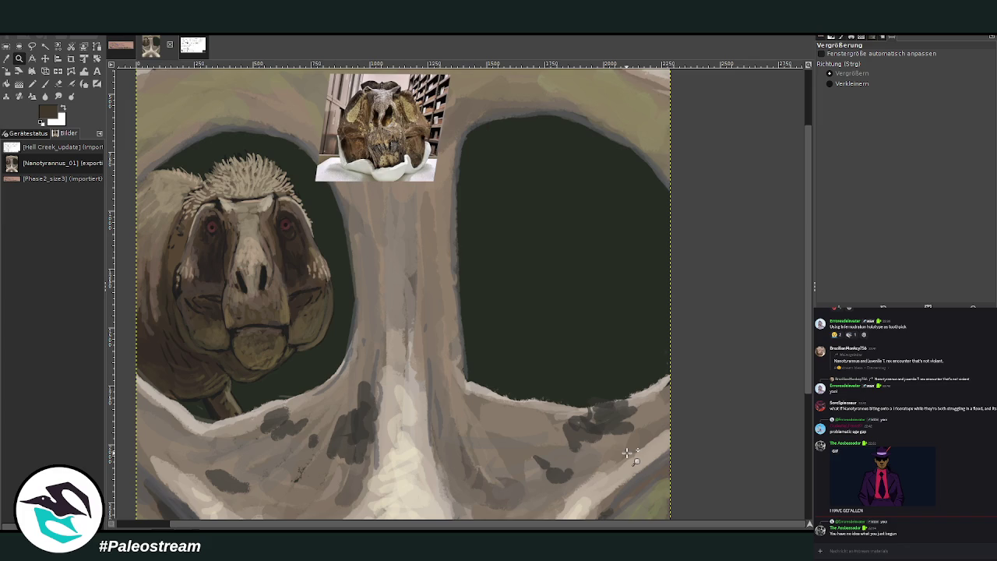
click(53, 71)
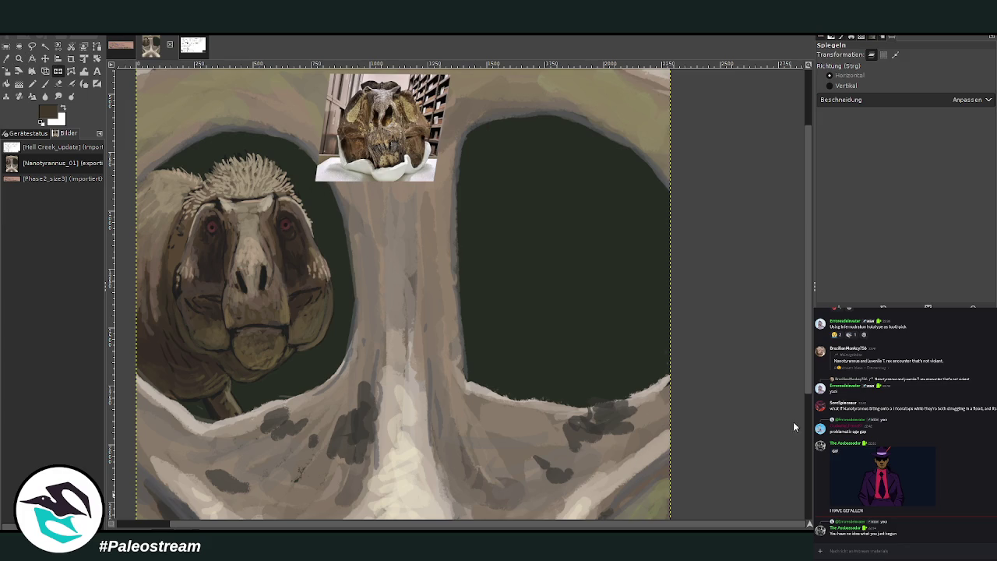
click(344, 232)
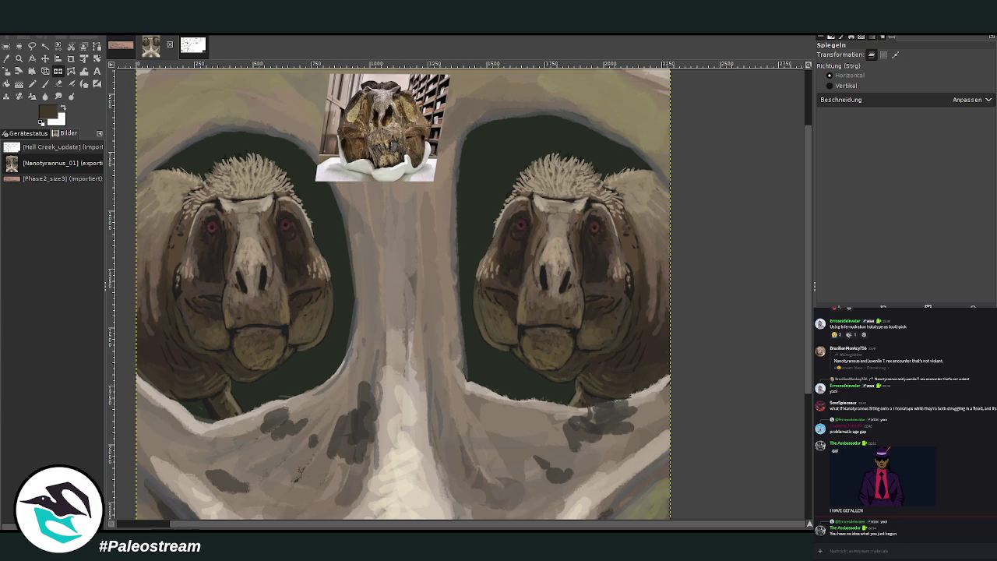
Lasso the right-hand head, rotate it about -17.8°, deselect, and zoom out to the full image.
click(32, 46)
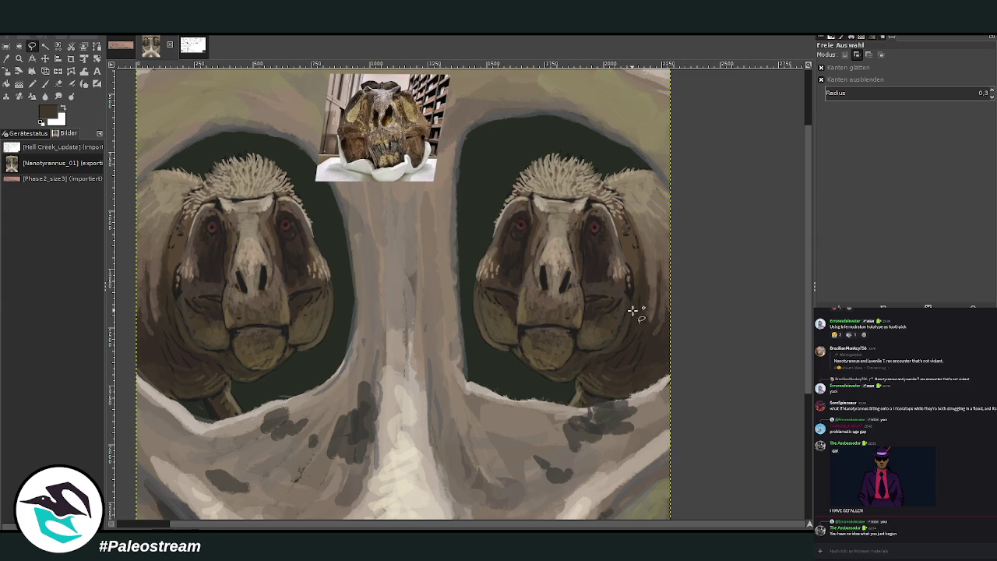
mouse_move(635, 287)
mouse_down()
mouse_move(605, 363)
mouse_move(556, 395)
mouse_move(465, 286)
mouse_move(517, 173)
mouse_move(584, 155)
mouse_move(626, 204)
mouse_move(638, 286)
mouse_up()
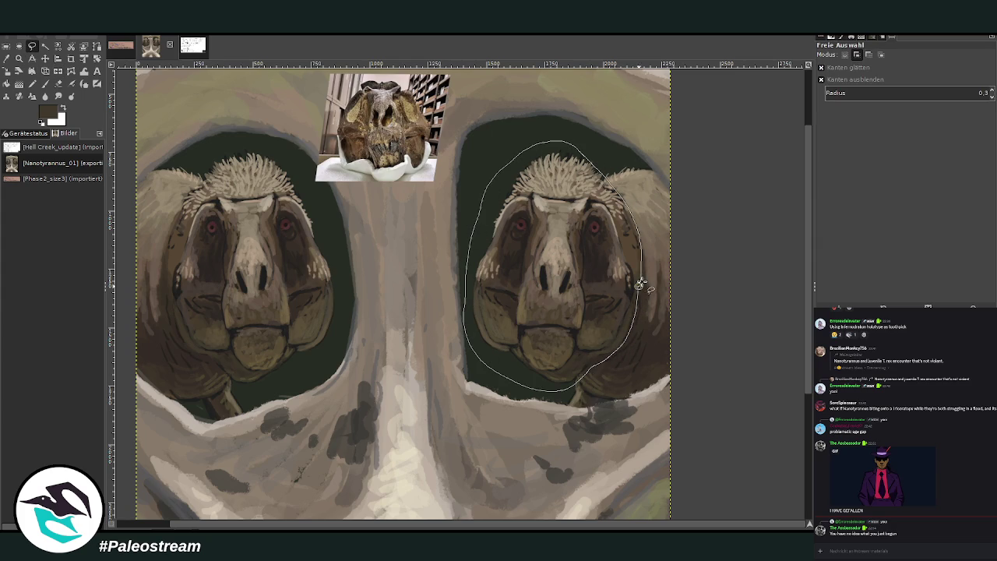
key(Return)
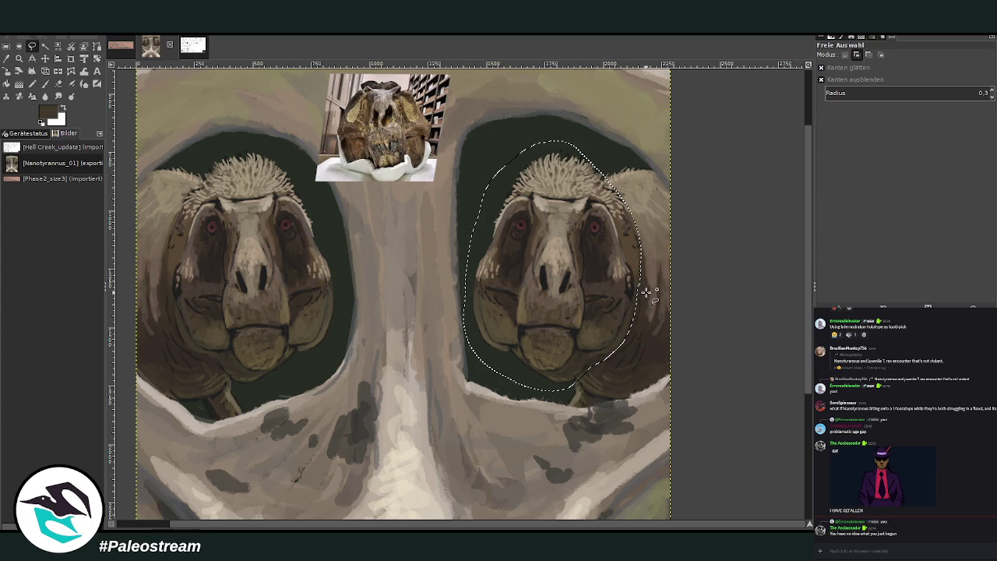
key(shift+r)
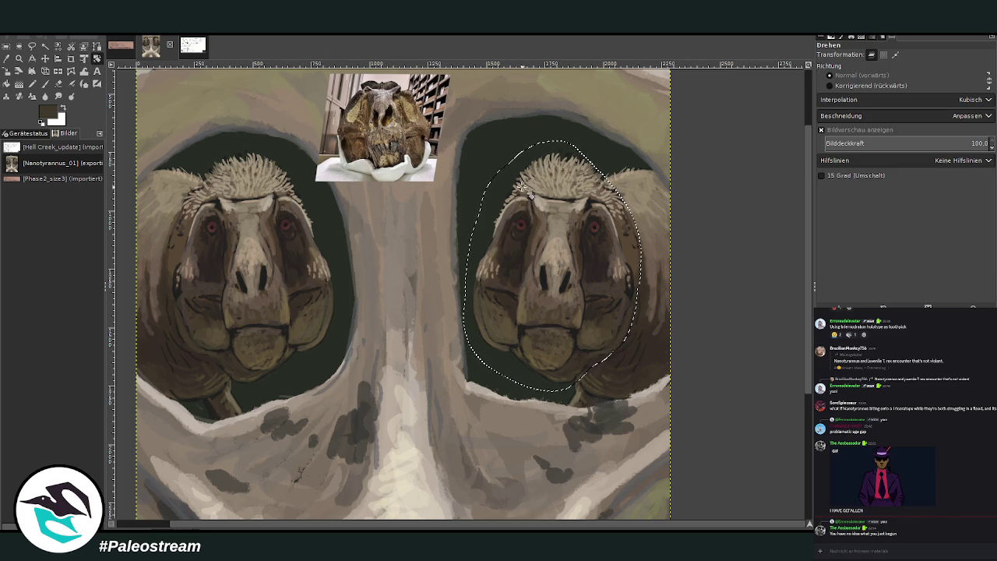
click(526, 190)
drag(545, 181, 498, 187)
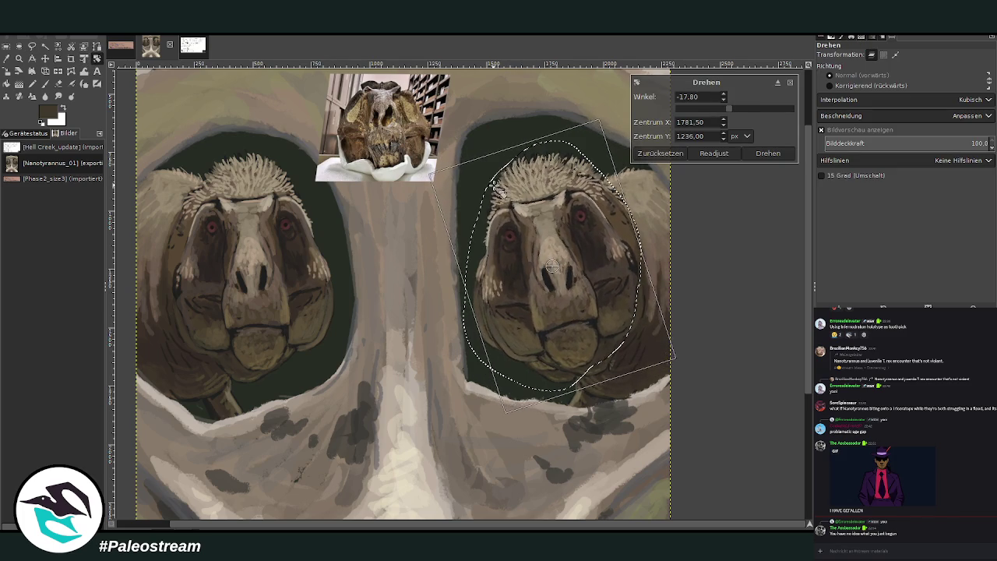
key(Return)
key(ctrl+shift+a)
key(minus)
key(minus)
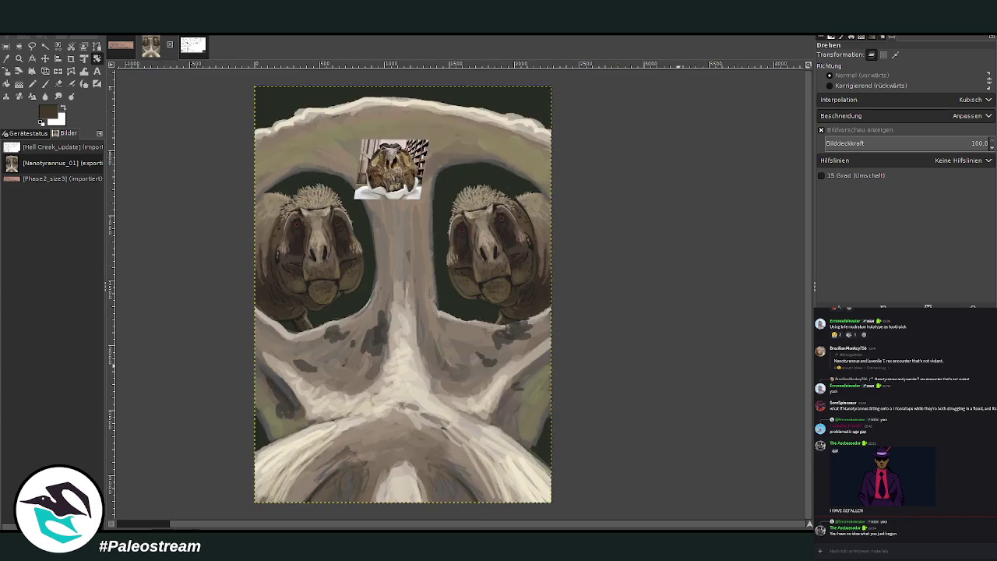
key(minus)
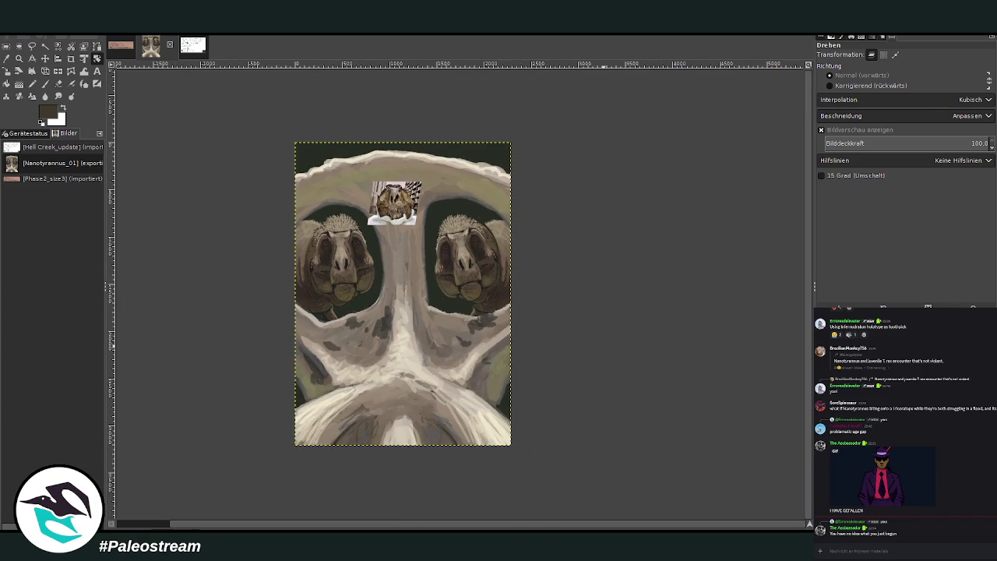
click(19, 58)
Paint light tan fur over the right head's dark neck outline and touch up its edge in dark brown.
drag(400, 176, 497, 290)
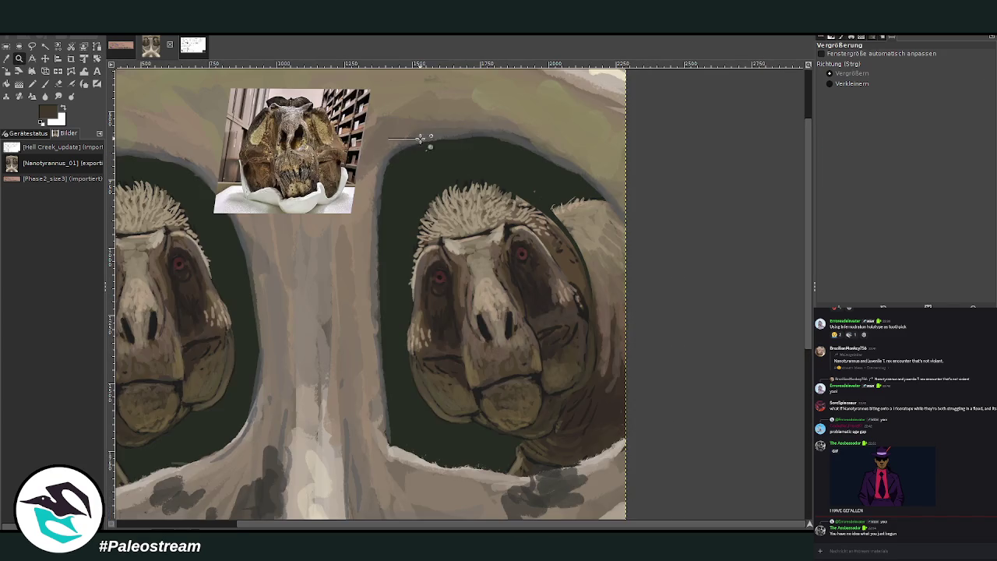
drag(400, 137, 657, 413)
key(shift+e)
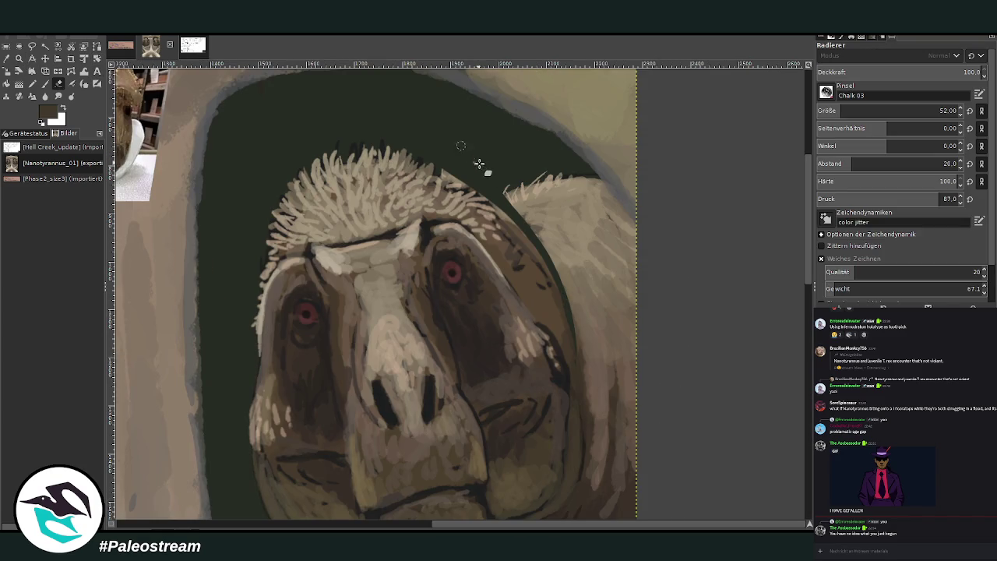
key(p)
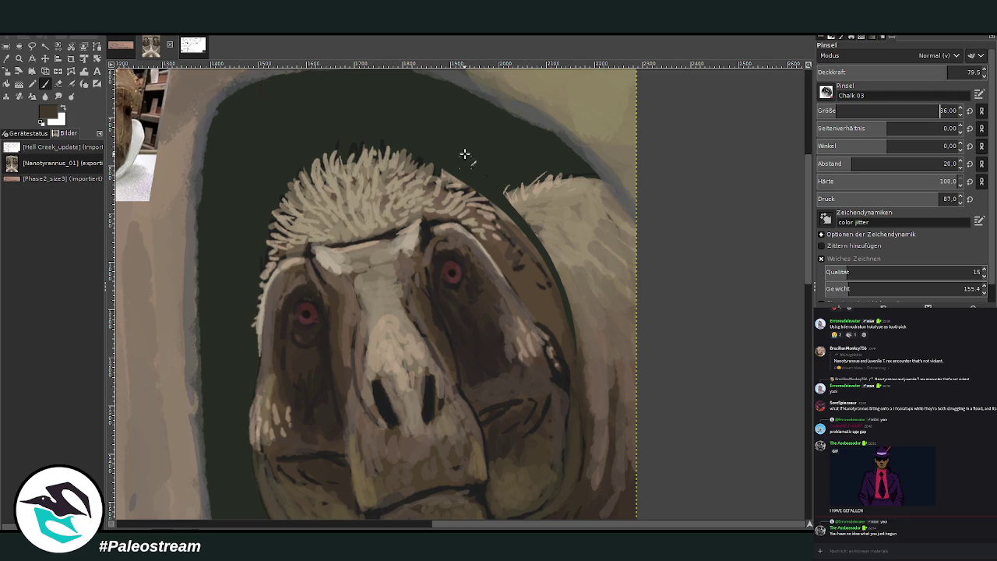
ctrl+click(449, 186)
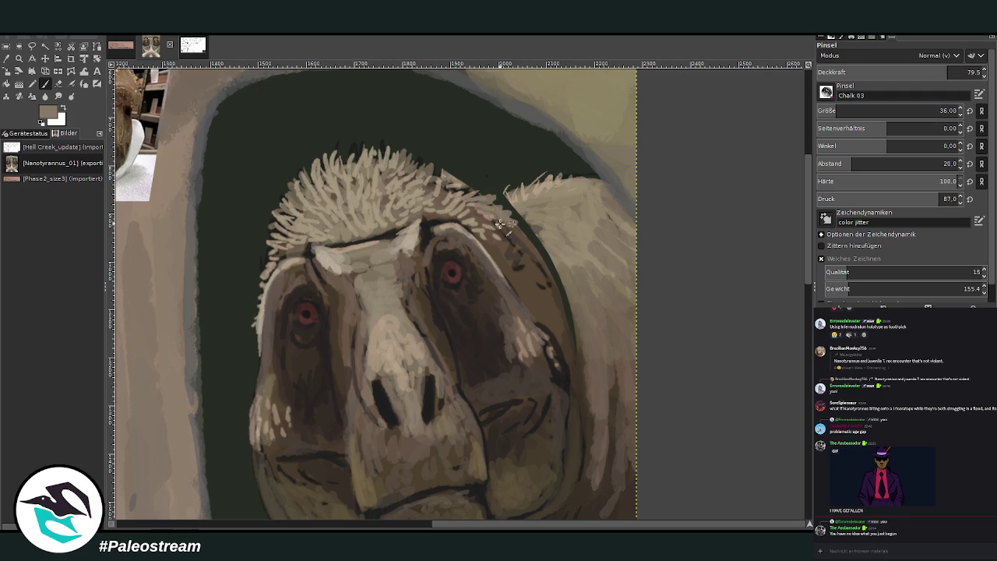
mouse_move(578, 152)
mouse_down()
mouse_move(522, 207)
mouse_move(498, 199)
mouse_move(537, 233)
mouse_move(573, 333)
mouse_up()
ctrl+click(574, 296)
ctrl+click(564, 333)
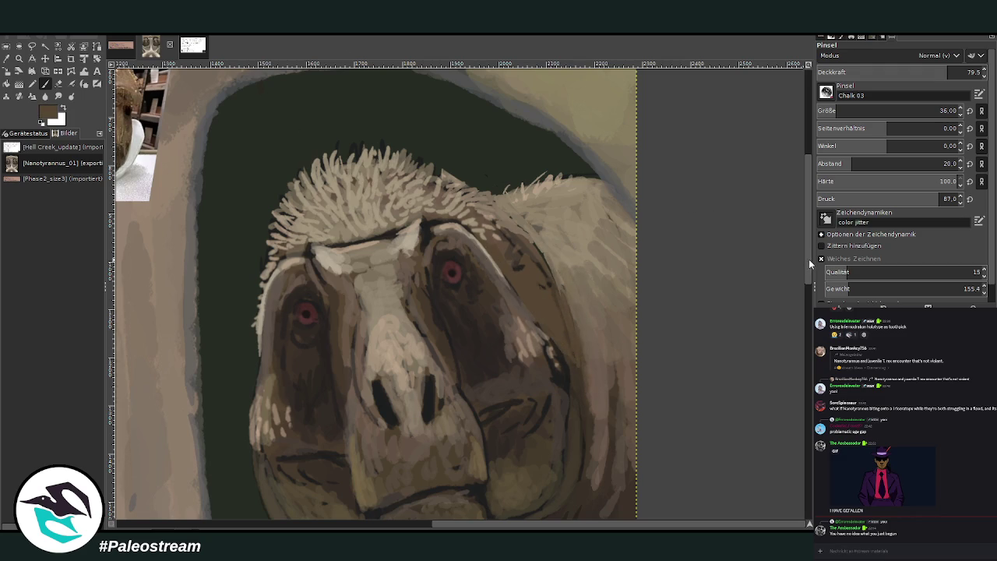
Sample the left head's olive-brown muzzle colour and zoom out to the whole painting.
scroll(808, 260, down, 2)
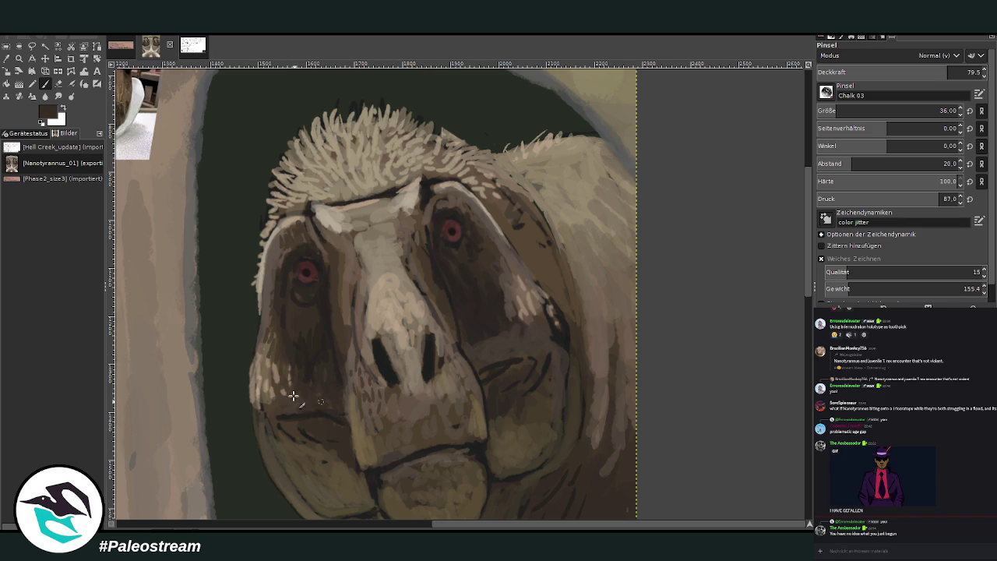
scroll(768, 189, down, 3)
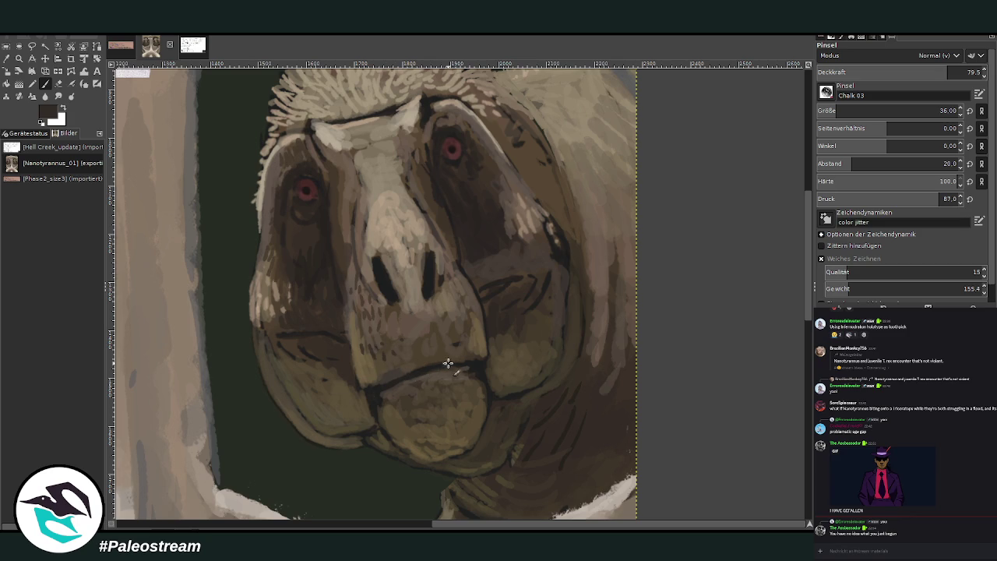
ctrl+click(473, 380)
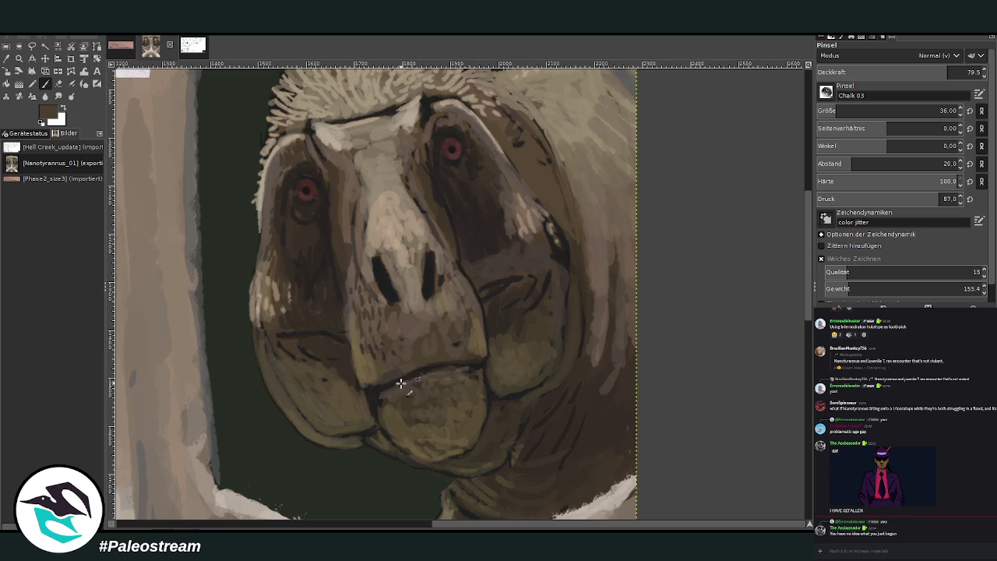
key(minus)
key(minus)
key(minus)
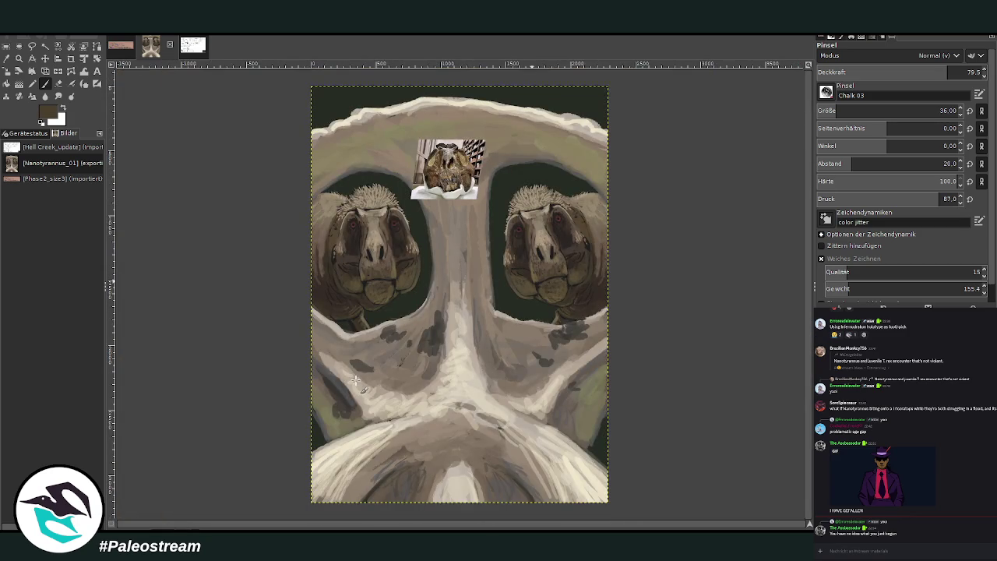
Zoom onto the right head and paint light beige brow-ridge highlights plus a small white eye highlight.
key(z)
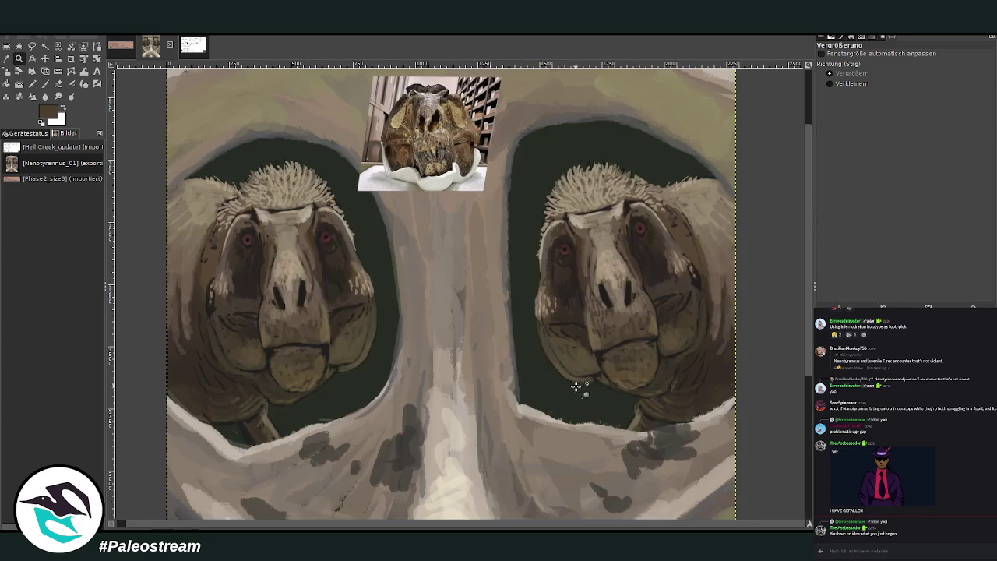
click(467, 207)
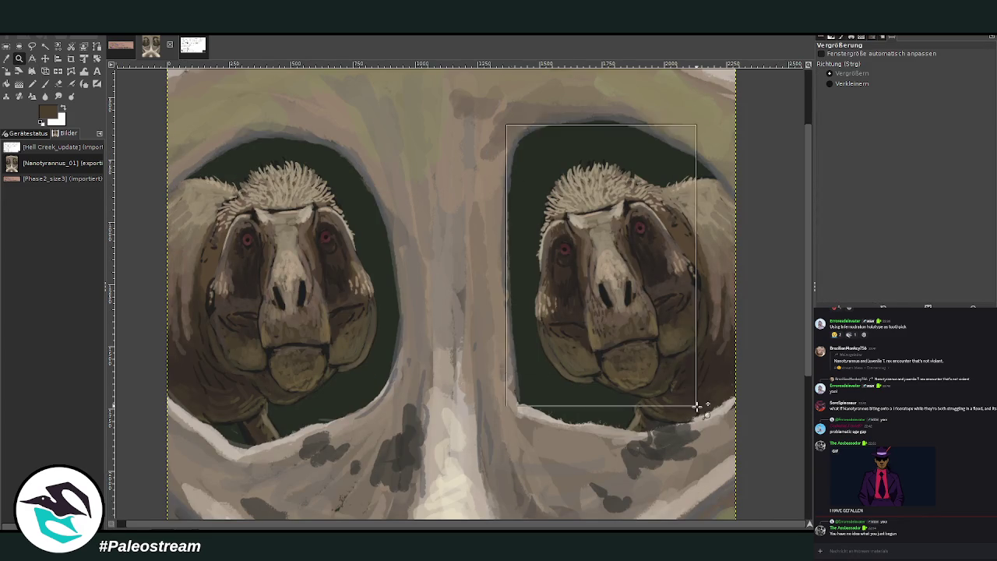
drag(506, 129, 701, 409)
click(44, 84)
ctrl+click(420, 218)
drag(425, 214, 425, 209)
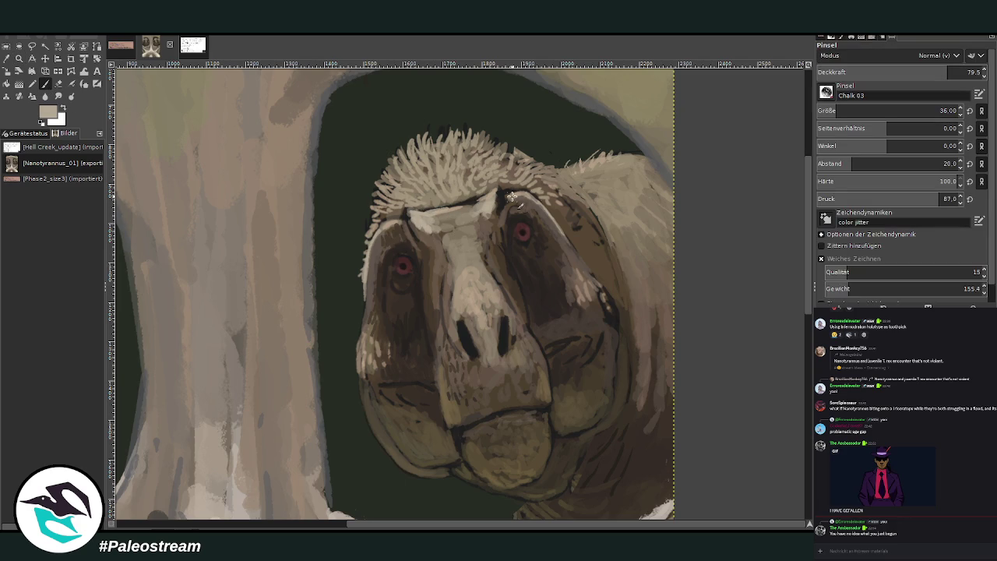
mouse_move(511, 198)
mouse_down()
mouse_move(562, 207)
mouse_move(515, 148)
mouse_move(485, 163)
mouse_up()
click(63, 109)
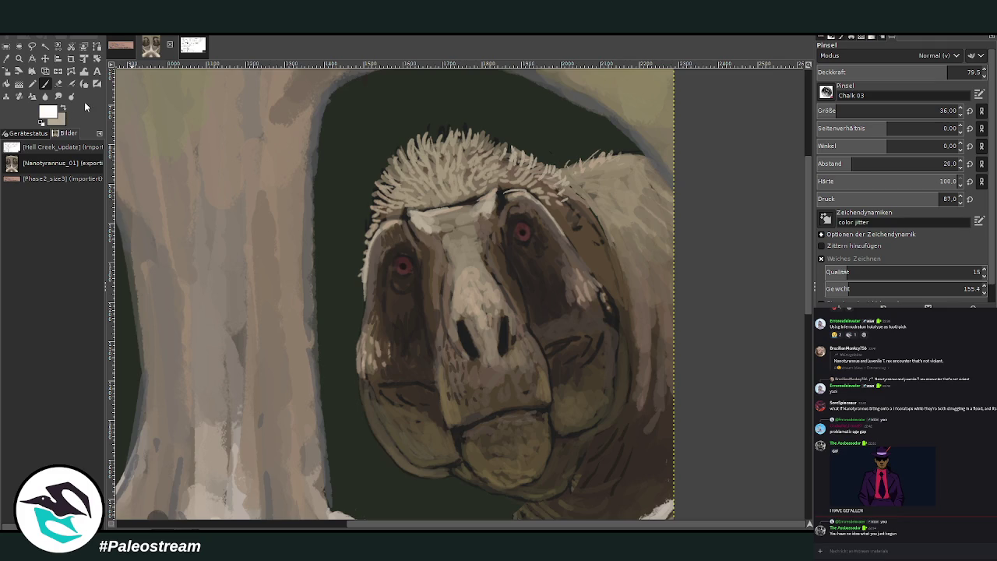
click(524, 228)
drag(339, 527, 245, 527)
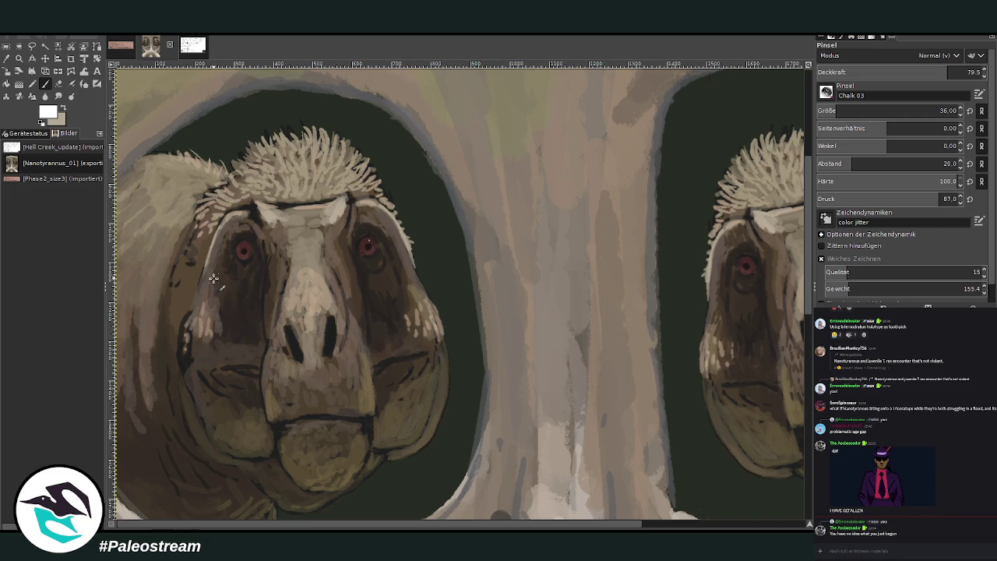
Repaint the left head's iris a deeper dark red with a size-25 brush.
click(366, 245)
ctrl+click(370, 248)
drag(896, 110, 879, 110)
click(940, 72)
drag(360, 248, 368, 251)
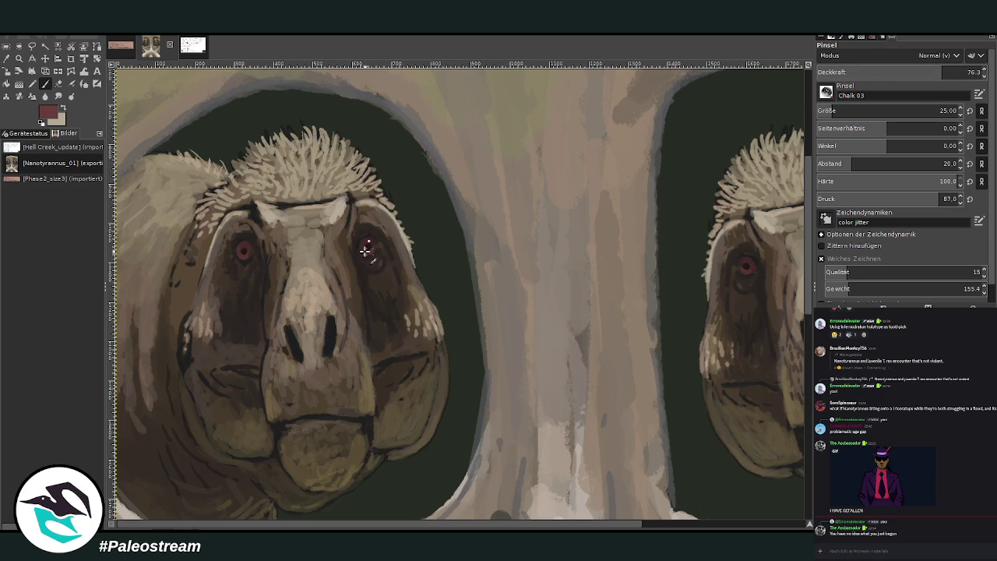
Paint light tan and beige hair strokes along the right head's crest.
click(690, 525)
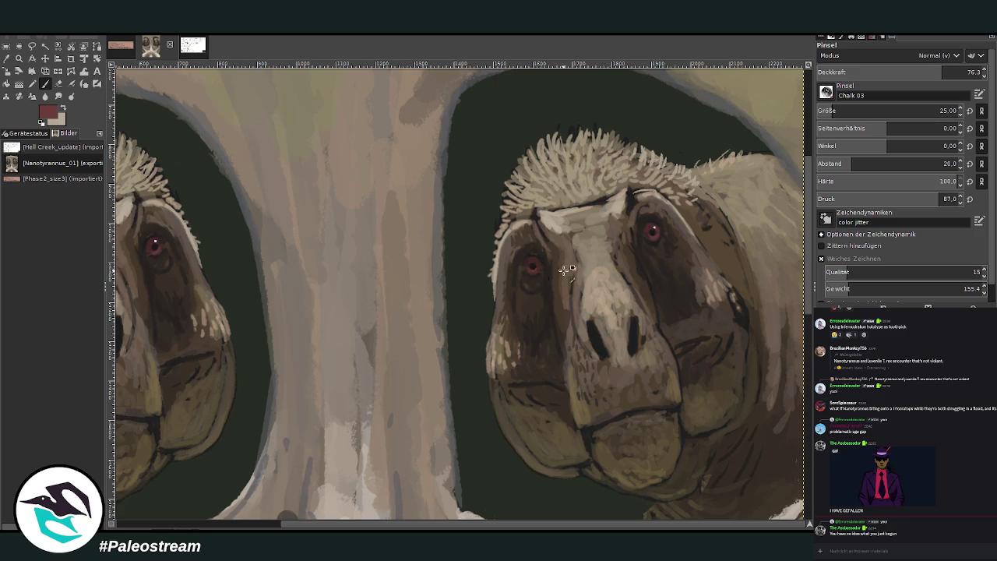
ctrl+click(532, 299)
ctrl+click(669, 224)
ctrl+click(653, 174)
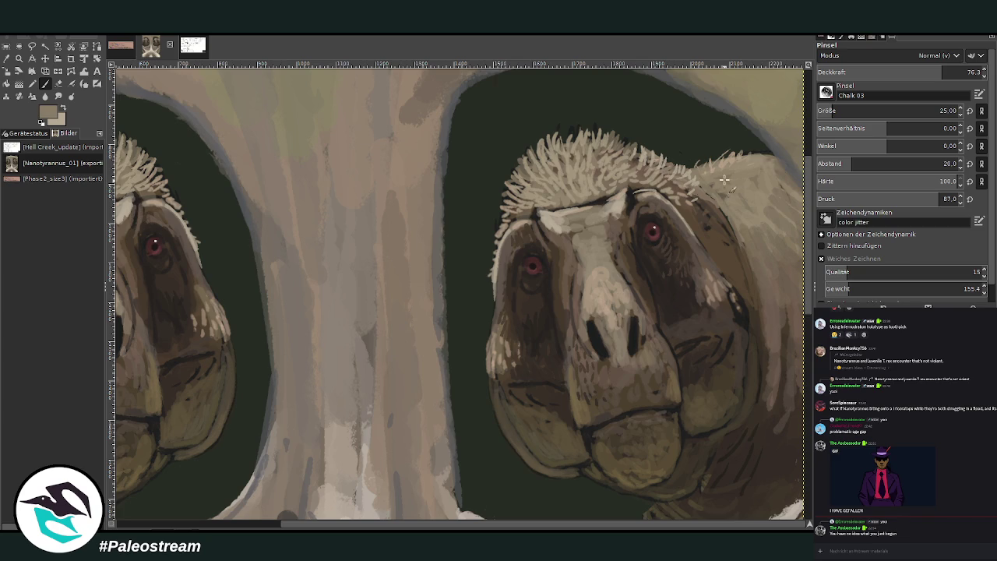
drag(716, 216, 699, 199)
mouse_move(732, 231)
mouse_down()
mouse_move(701, 201)
mouse_move(684, 212)
mouse_move(689, 221)
mouse_move(664, 177)
mouse_up()
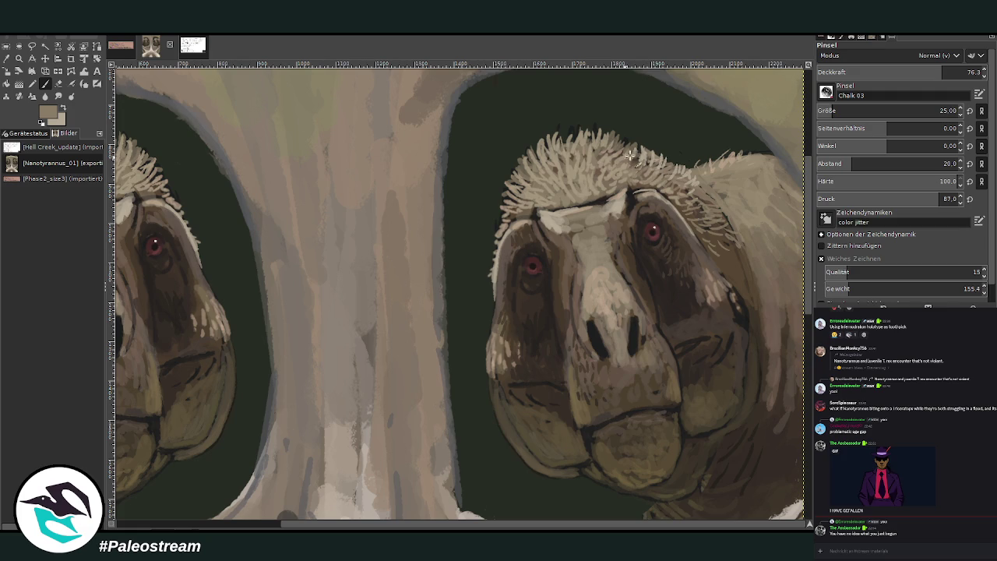
ctrl+click(795, 298)
mouse_move(688, 175)
mouse_down()
mouse_move(709, 156)
mouse_move(767, 141)
mouse_up()
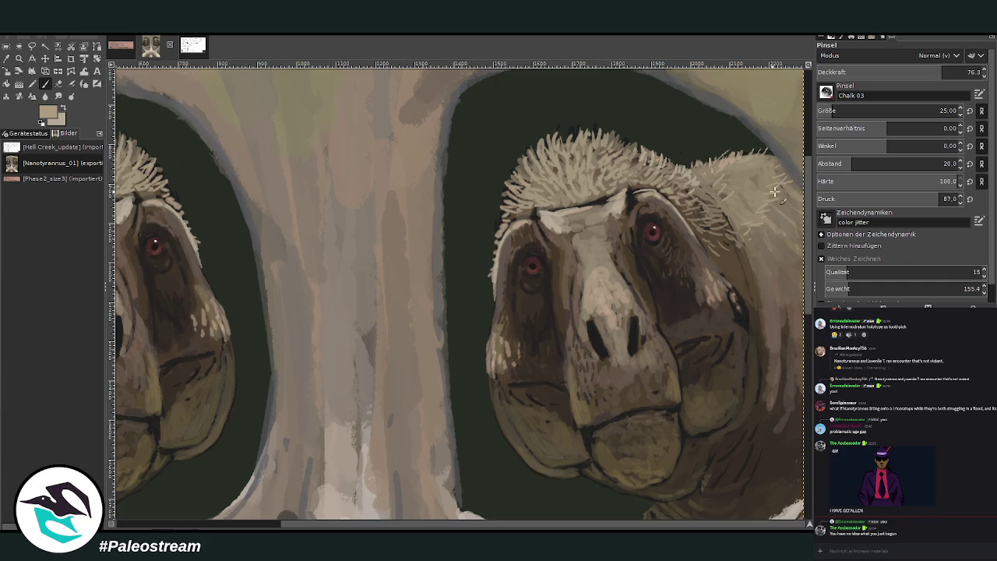
ctrl+click(792, 300)
Darken the jaw line in dark brown-black with a size-65 brush at 91.2 opacity, undoing the last stroke.
drag(806, 520, 813, 526)
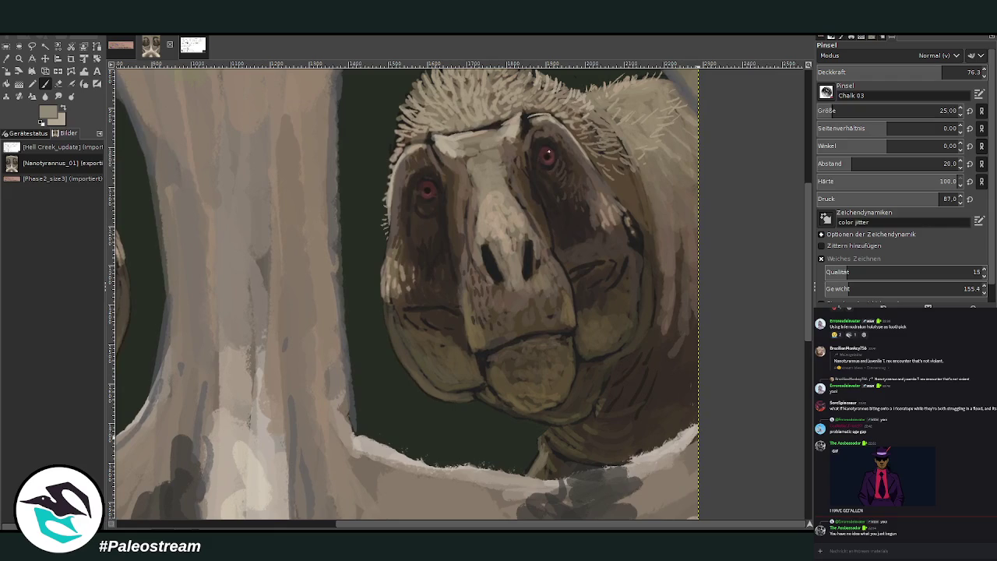
ctrl+click(483, 356)
key(bracketright)
key(bracketright)
key(bracketright)
key(bracketright)
key(bracketright)
key(bracketright)
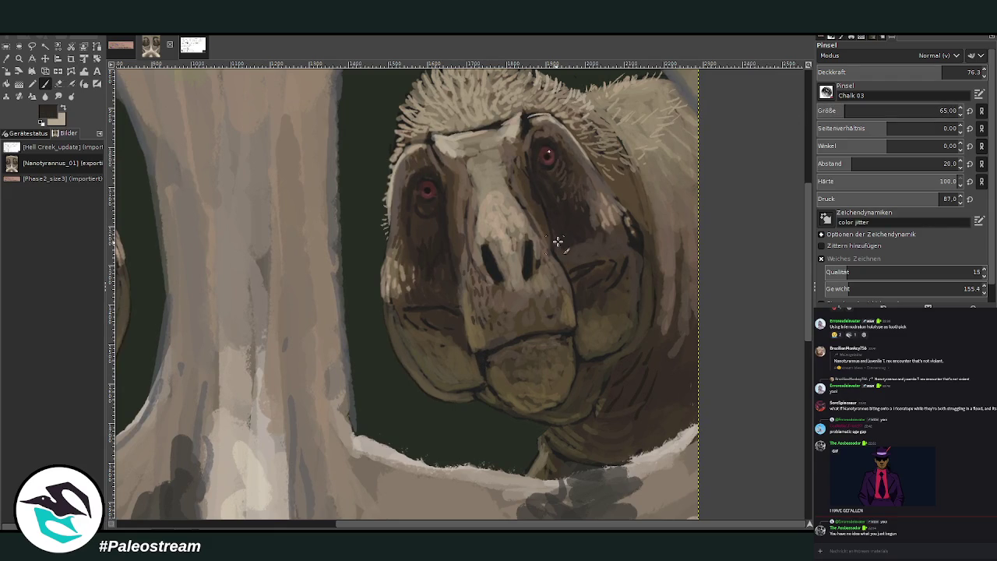
drag(498, 354, 549, 346)
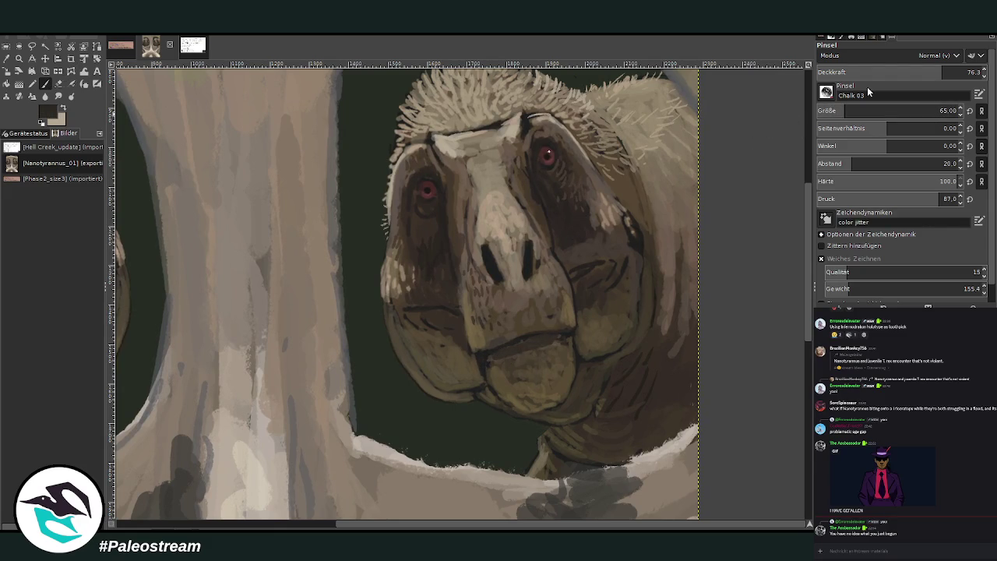
drag(958, 71, 970, 60)
text(9)
key(Return)
key(ctrl+z)
Outline the right head's lower jaw as a Free Select selection.
key(f)
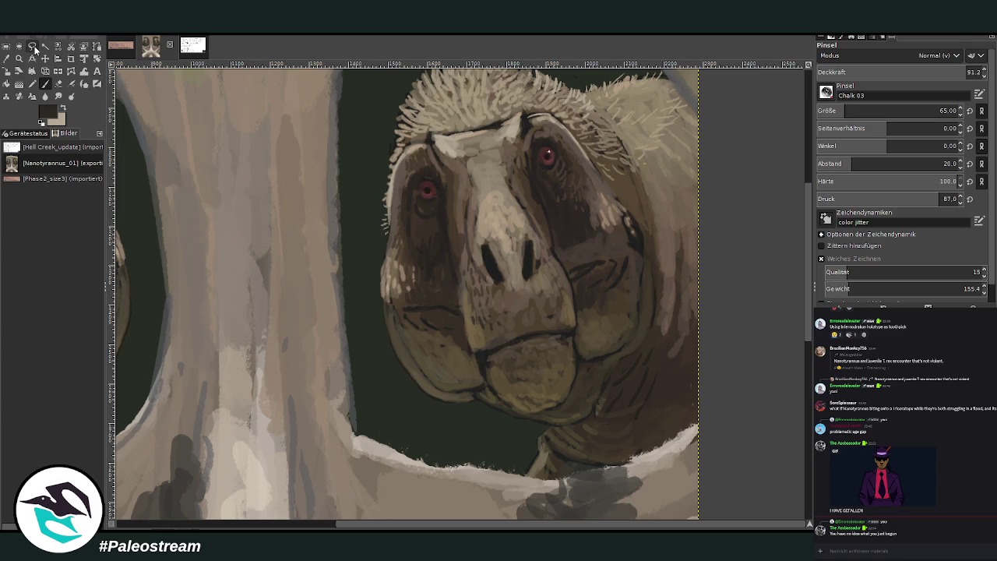
click(475, 358)
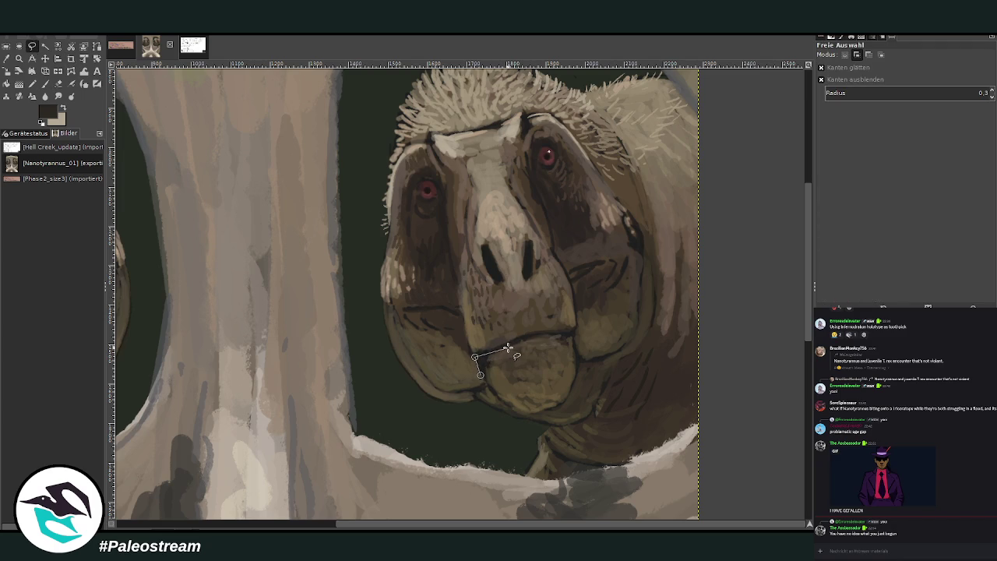
click(546, 333)
click(572, 335)
click(574, 381)
click(560, 406)
click(530, 414)
click(514, 411)
click(501, 402)
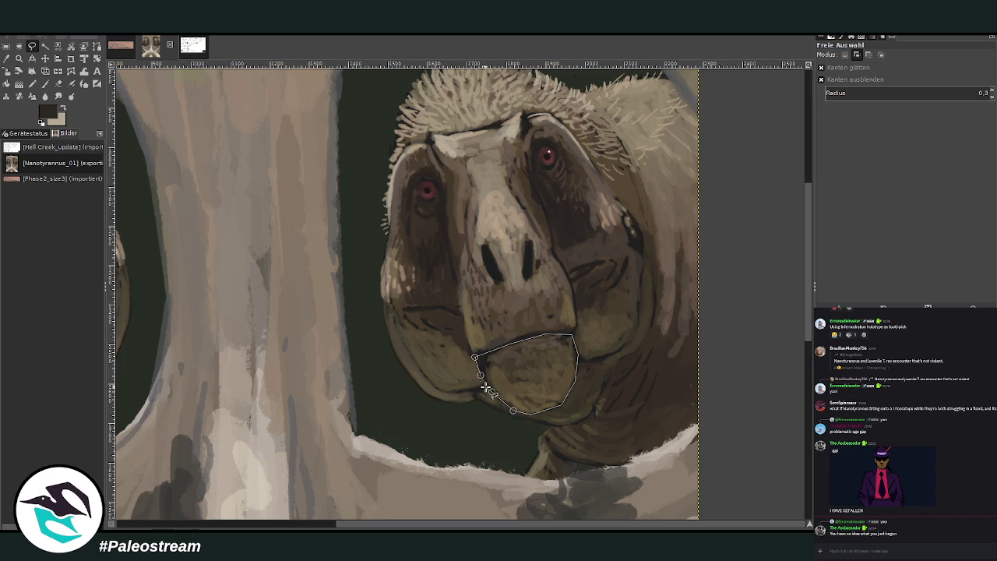
double_click(486, 384)
key(Return)
Scale the jaw selection down to 264×206 px and shift it lower, then deselect.
click(7, 71)
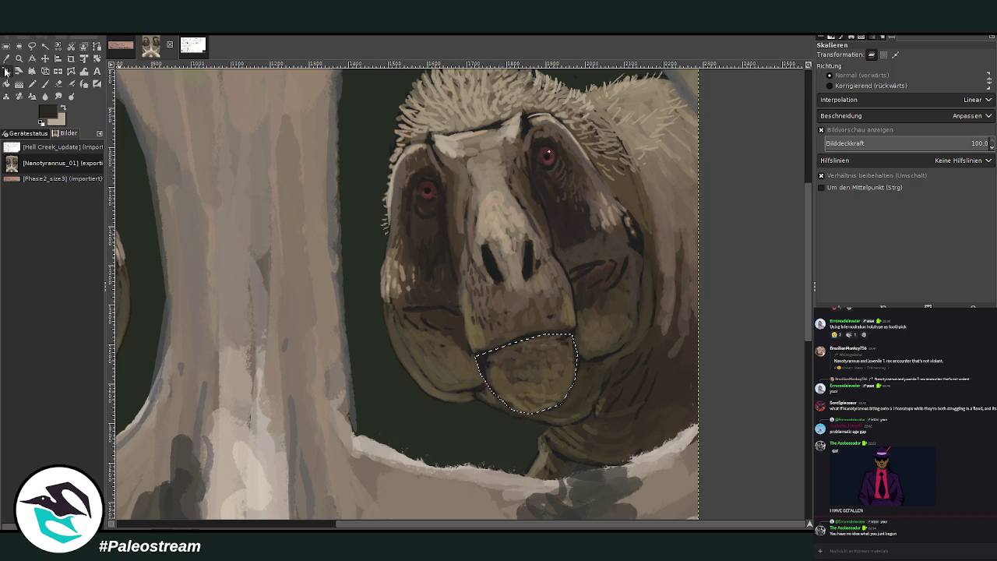
click(523, 357)
drag(526, 375, 533, 397)
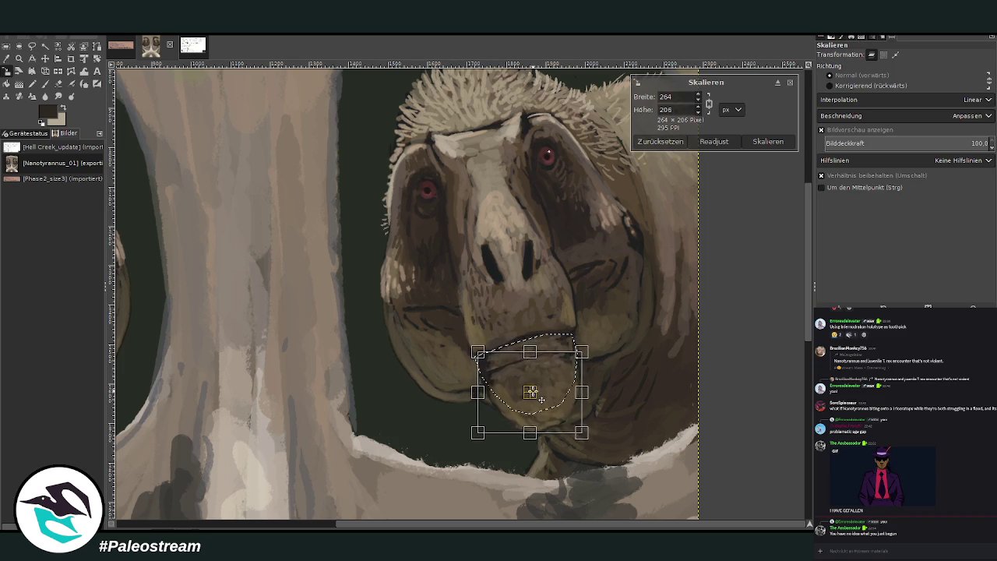
drag(533, 396, 533, 401)
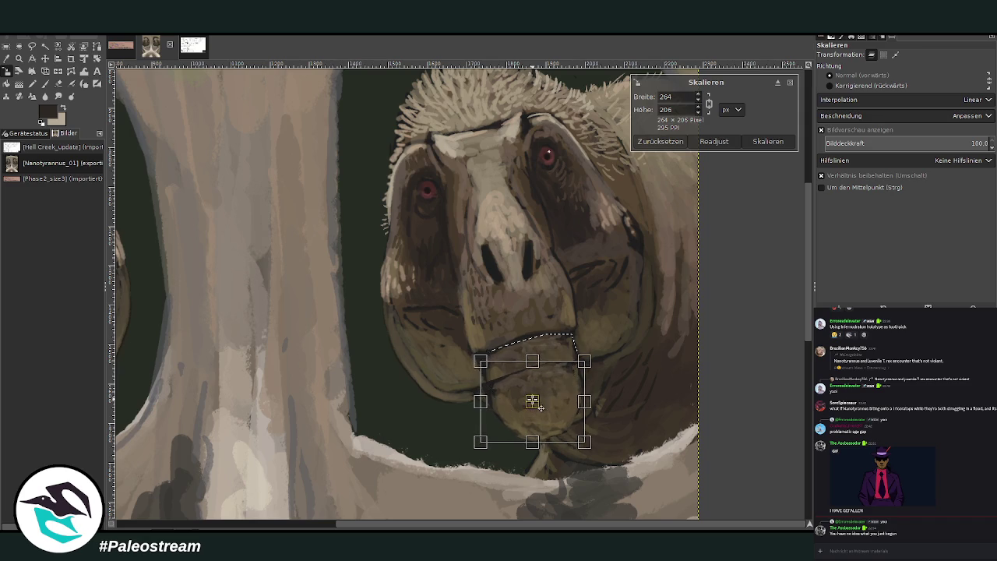
key(Return)
key(ctrl+shift+a)
click(45, 83)
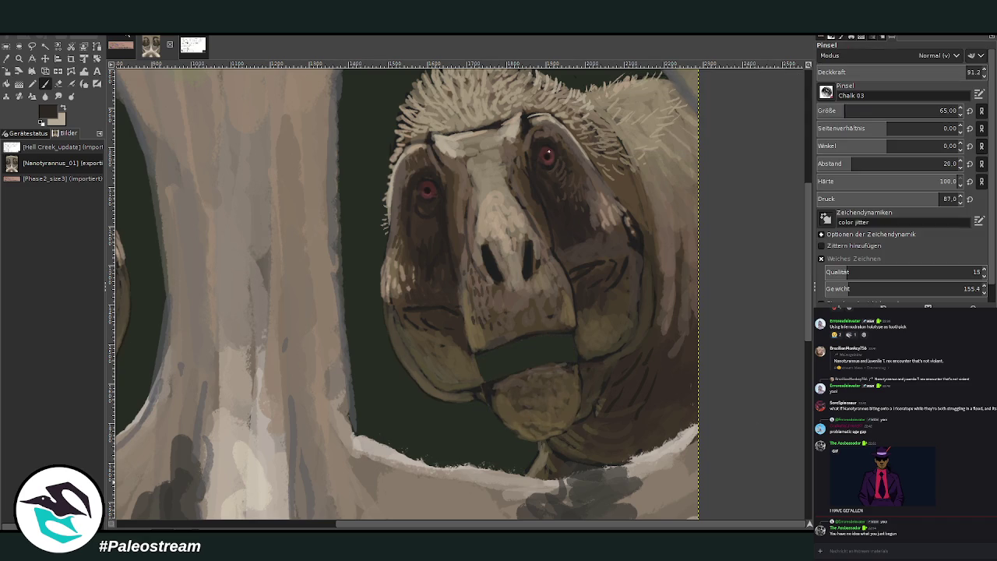
Paint the mouth gap dark at brush size 87, then soften its lower edge with chin brown at 75.7 opacity.
click(855, 109)
drag(855, 111, 844, 111)
mouse_move(550, 353)
mouse_down()
mouse_move(572, 347)
mouse_move(503, 350)
mouse_move(485, 361)
mouse_move(532, 343)
mouse_up()
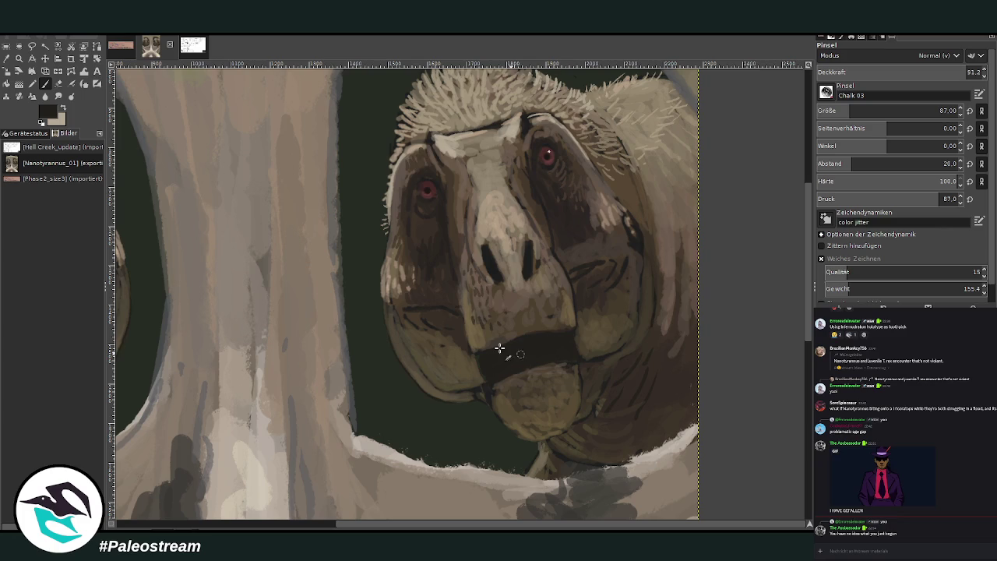
click(44, 84)
click(939, 111)
click(927, 71)
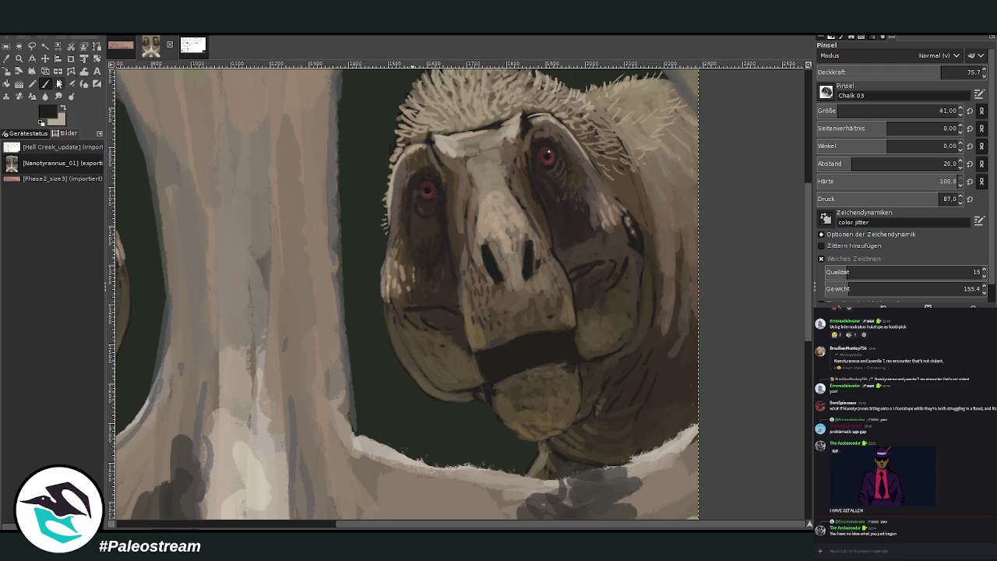
ctrl+click(541, 373)
drag(569, 358, 569, 338)
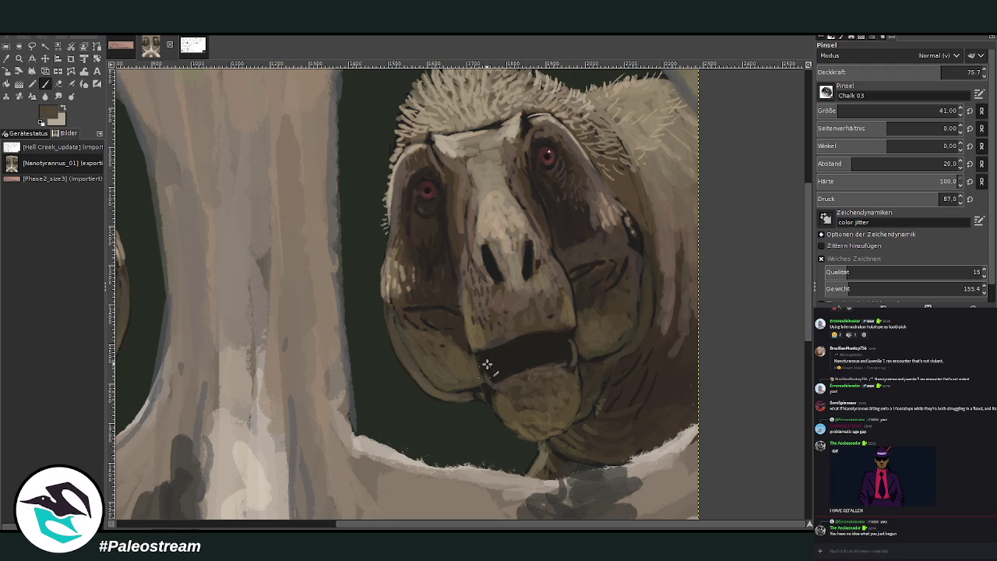
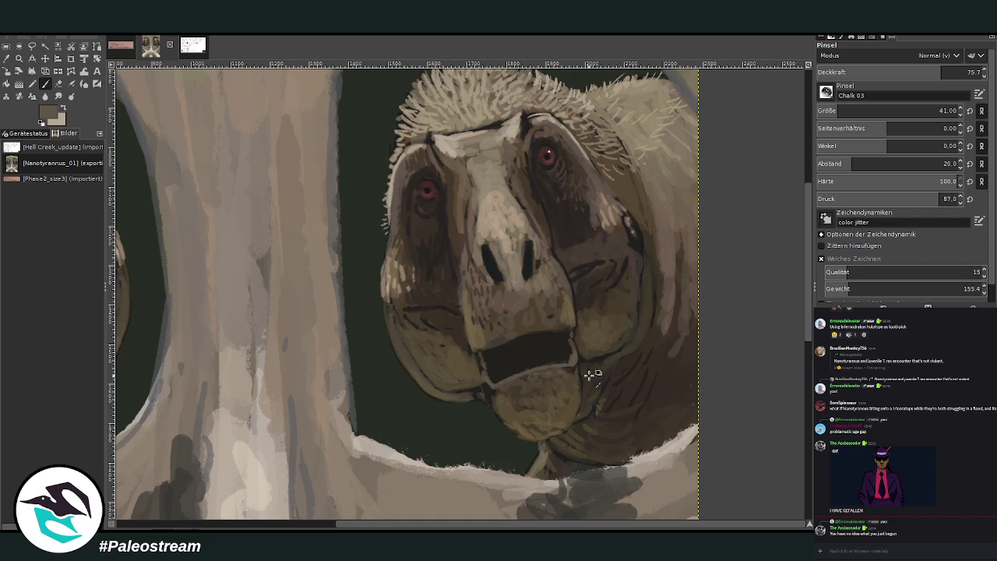
Dab dark brown mottling on the chin and a faint light stroke along the cheek at 44.8 opacity.
ctrl+click(533, 319)
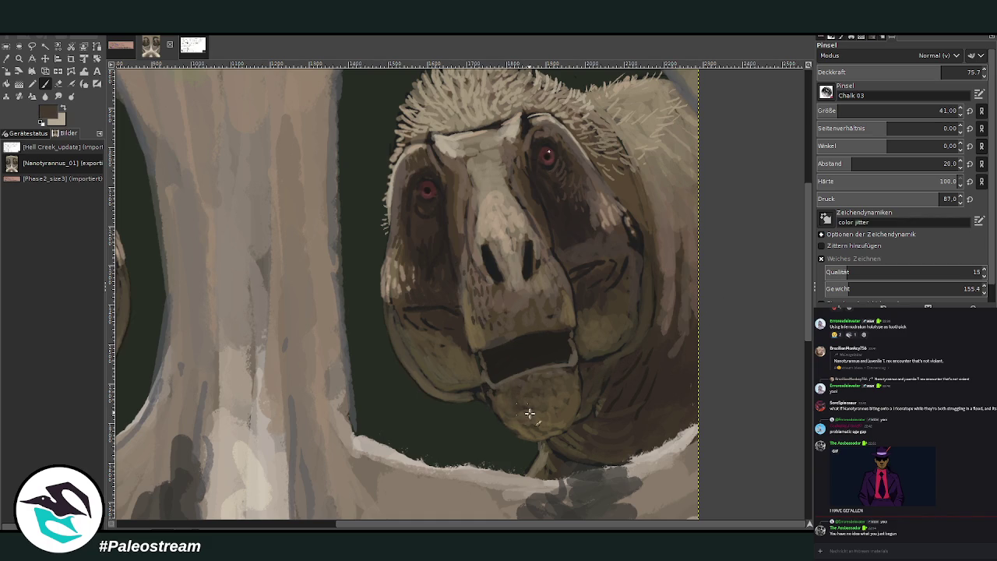
drag(561, 413, 548, 397)
ctrl+click(615, 218)
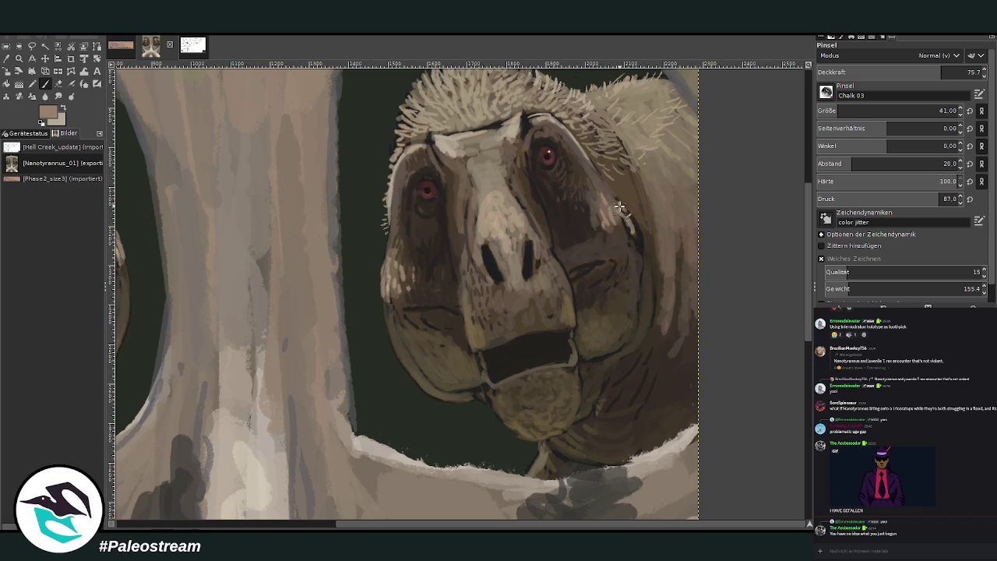
ctrl+click(627, 209)
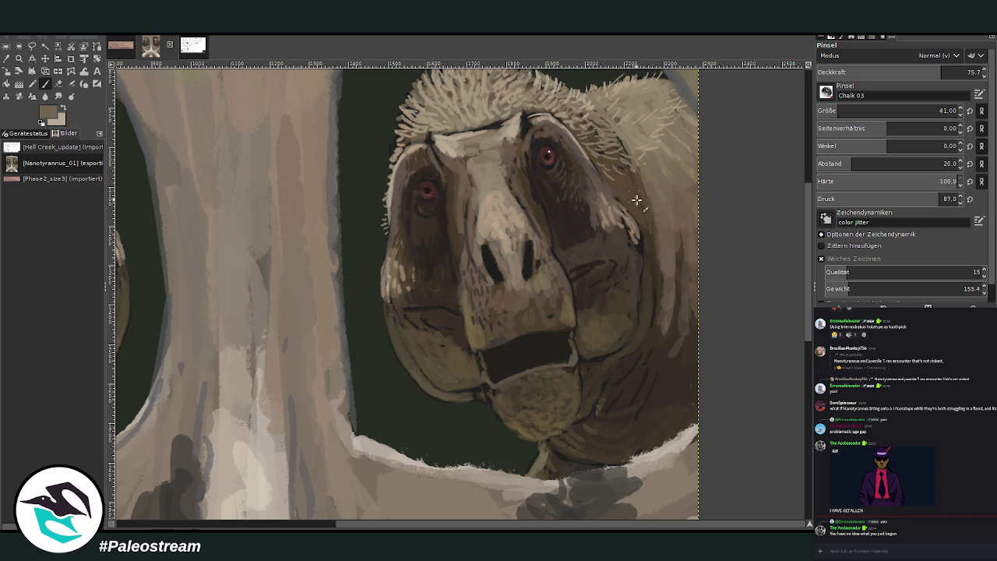
key(less)
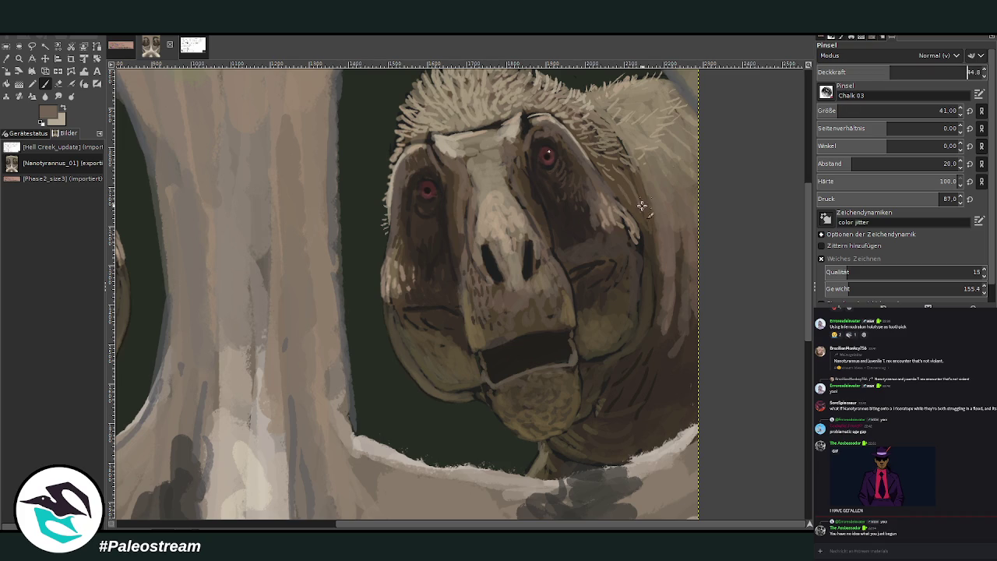
drag(650, 257, 652, 285)
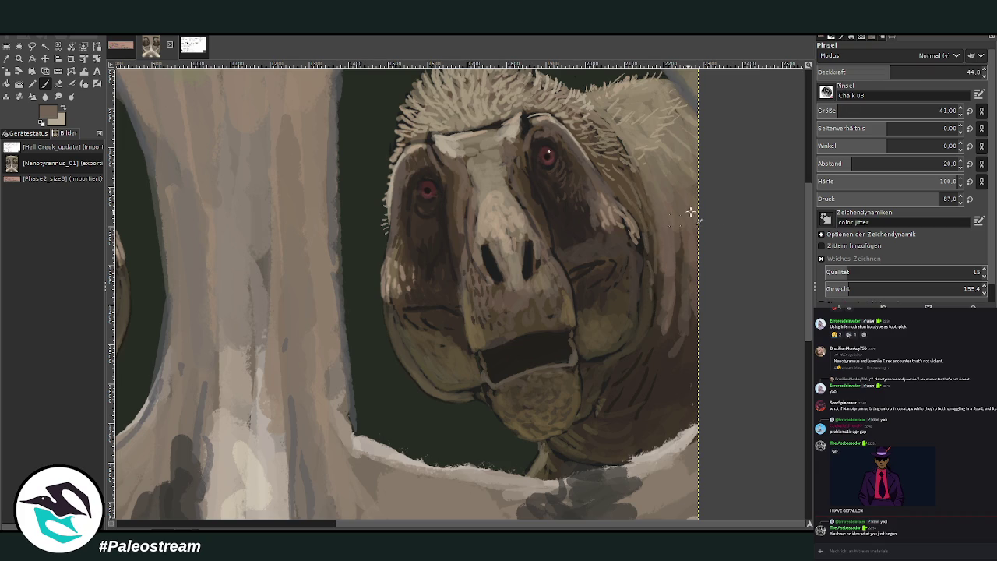
Sample a darker brown from the cheek and swap foreground and background colours.
ctrl+click(623, 240)
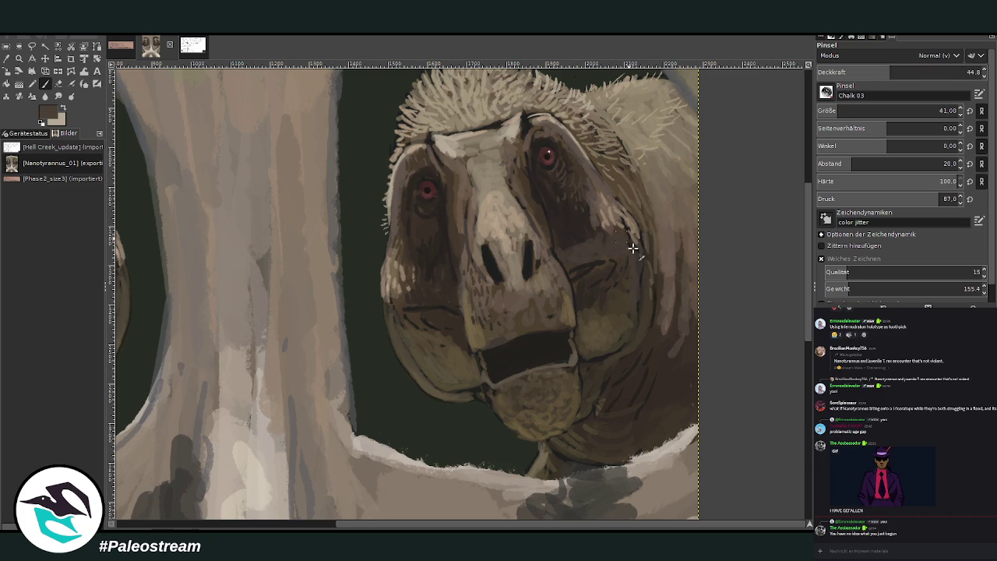
key(x)
scroll(804, 170, up, 3)
scroll(627, 431, left, 3)
scroll(402, 416, left, 2)
scroll(403, 417, down, 2)
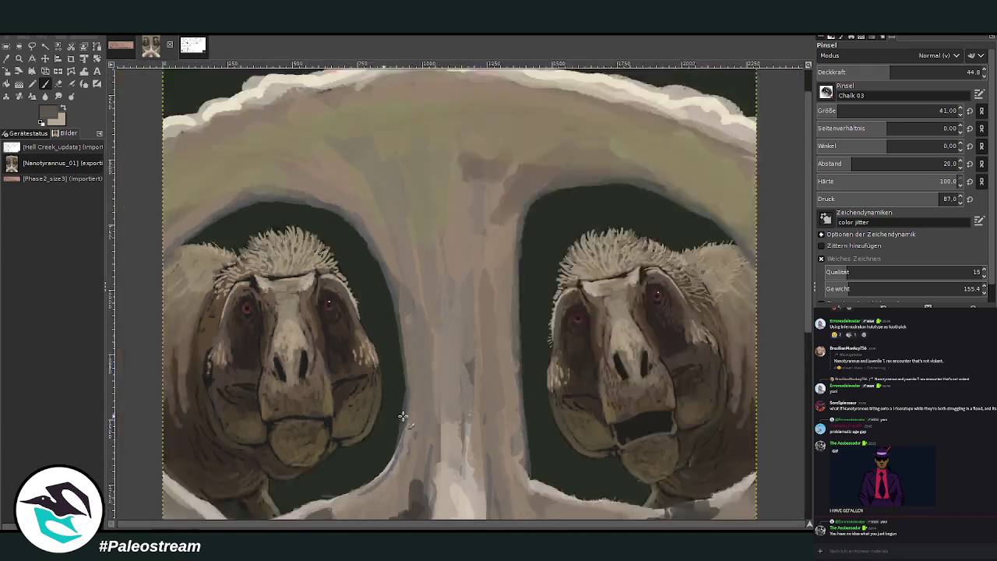
scroll(402, 417, down, 2)
key(m)
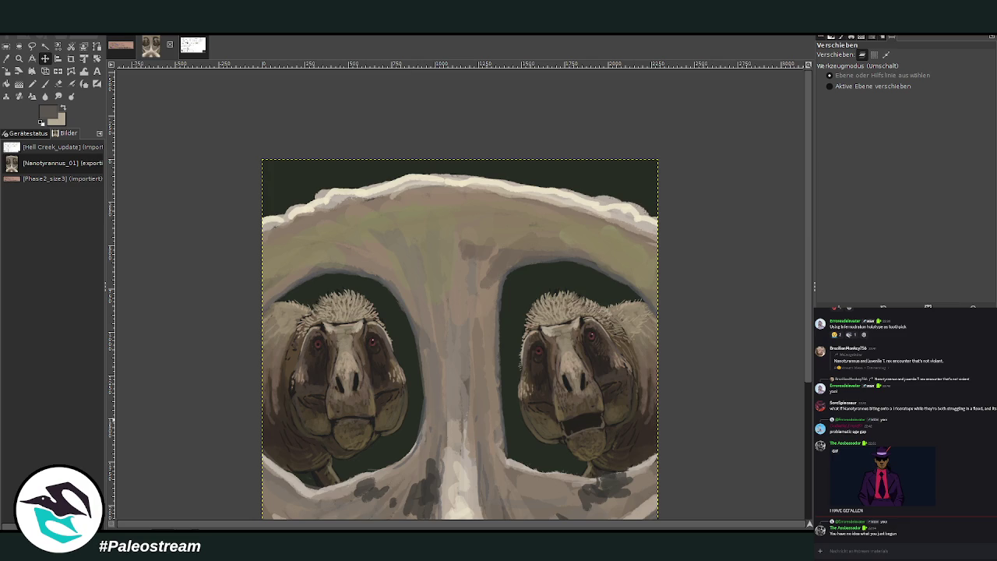
Move the skull reference photo layer to the painting's top-right corner.
scroll(789, 246, down, 5)
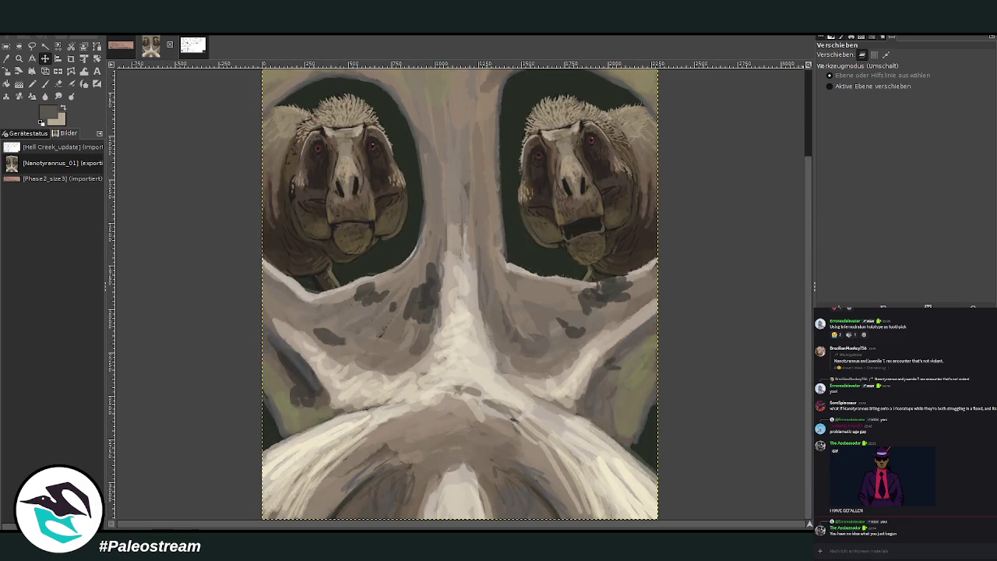
click(571, 366)
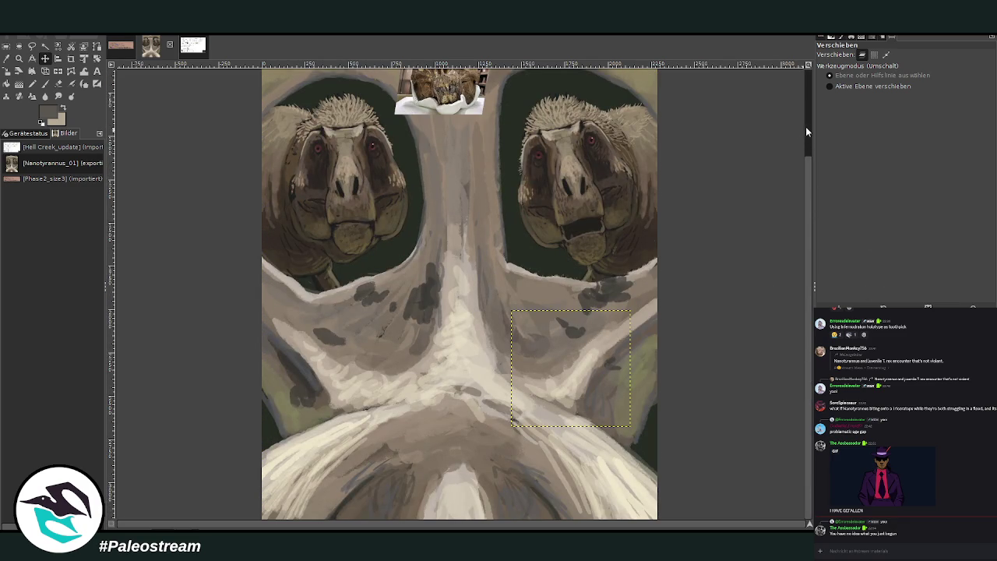
scroll(805, 132, up, 3)
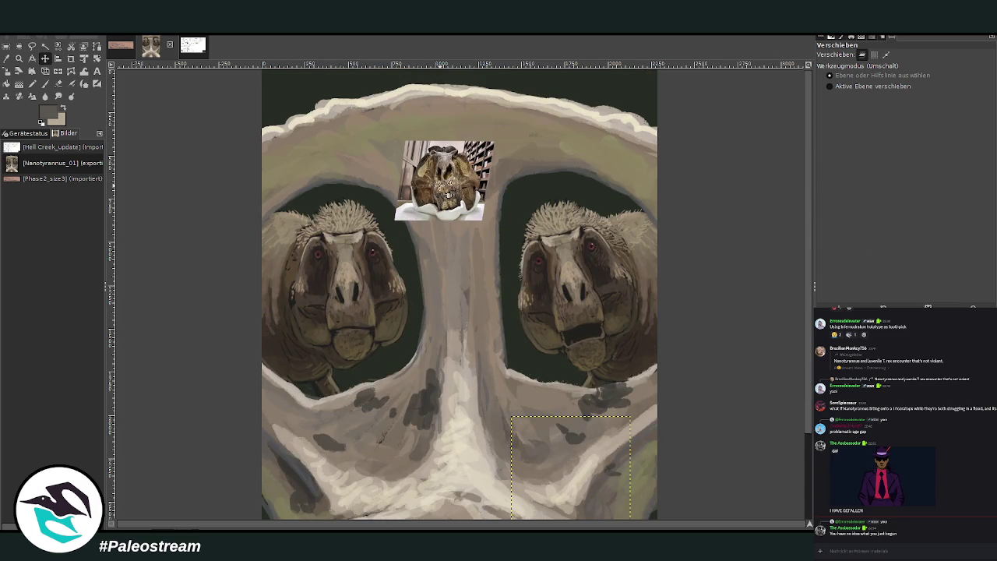
drag(448, 183, 639, 177)
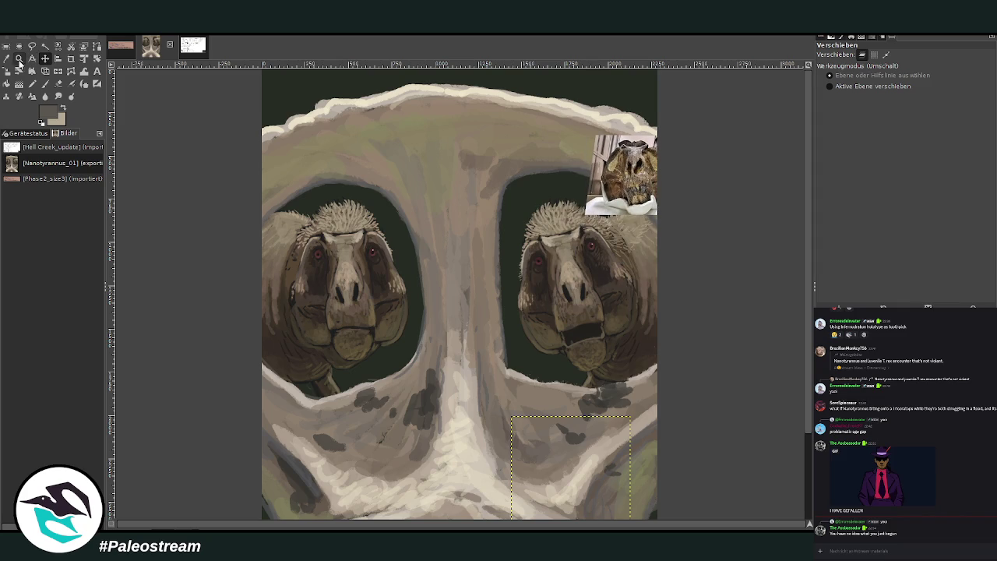
Zoom in on the right creature's face.
click(19, 58)
click(507, 205)
drag(658, 356, 276, 72)
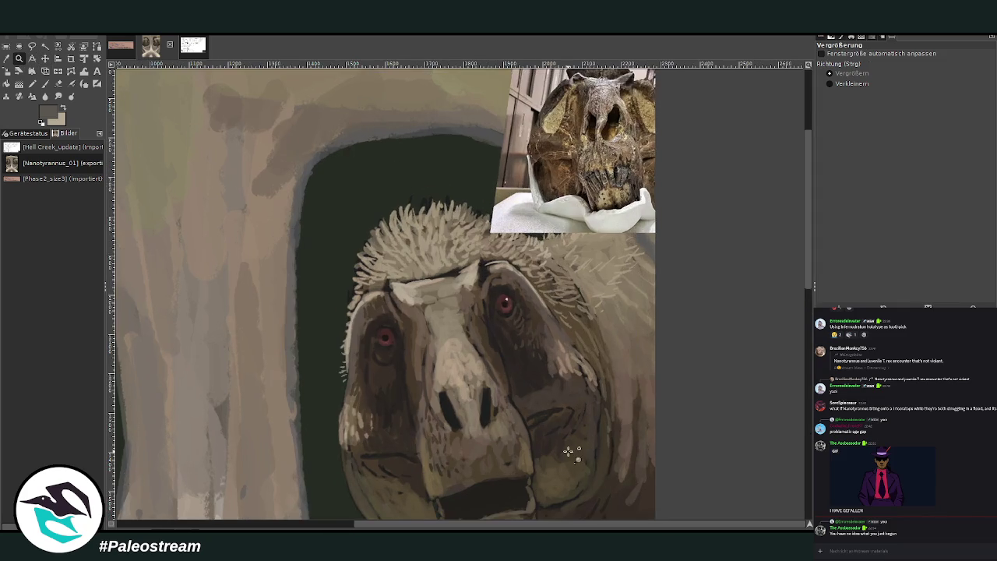
Add a small dark mark on the face and paint small white teeth into the open mouth.
key(p)
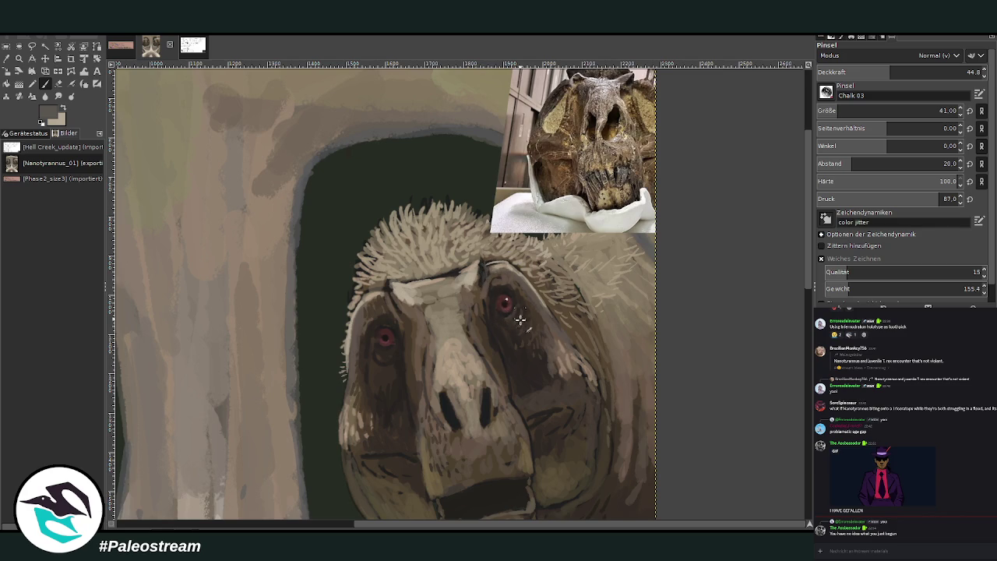
drag(548, 400, 564, 408)
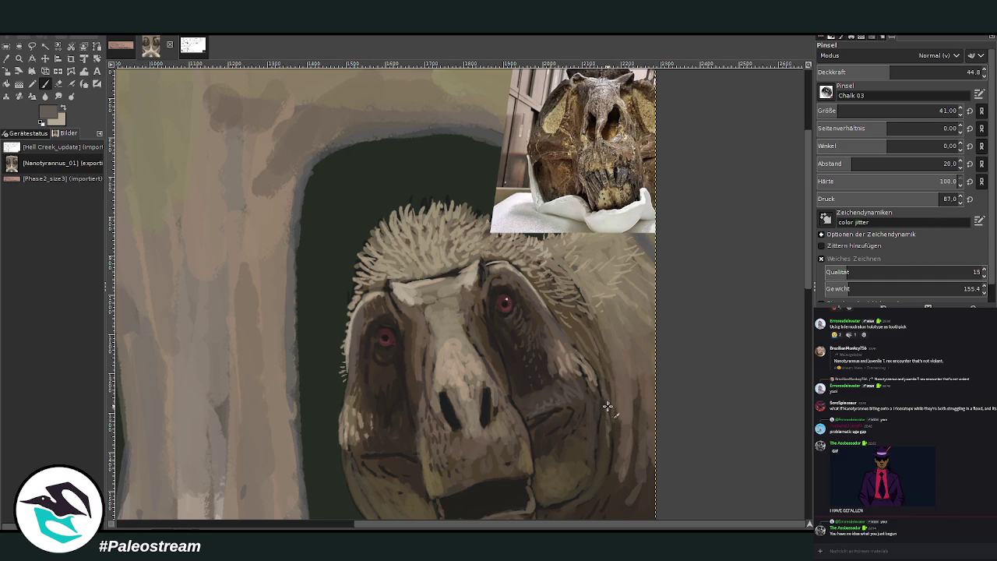
scroll(665, 95, down, 5)
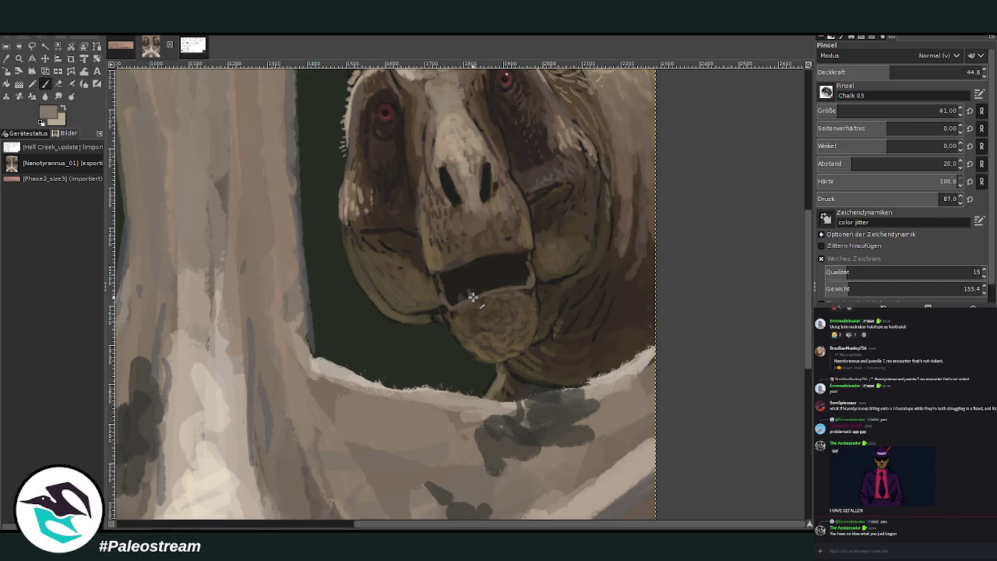
scroll(807, 370, up, 1)
scroll(808, 370, up, 2)
scroll(808, 370, up, 1)
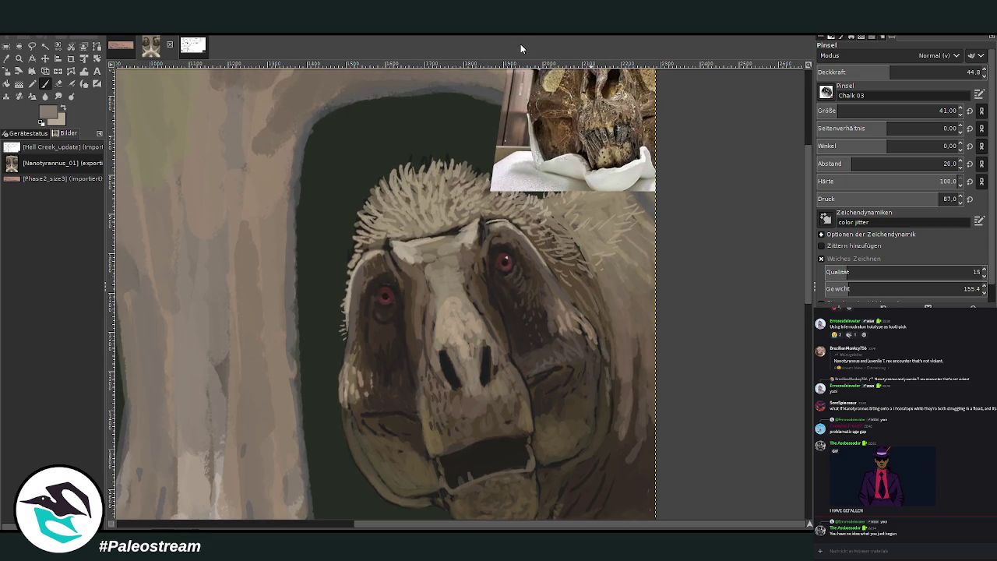
drag(463, 450, 514, 446)
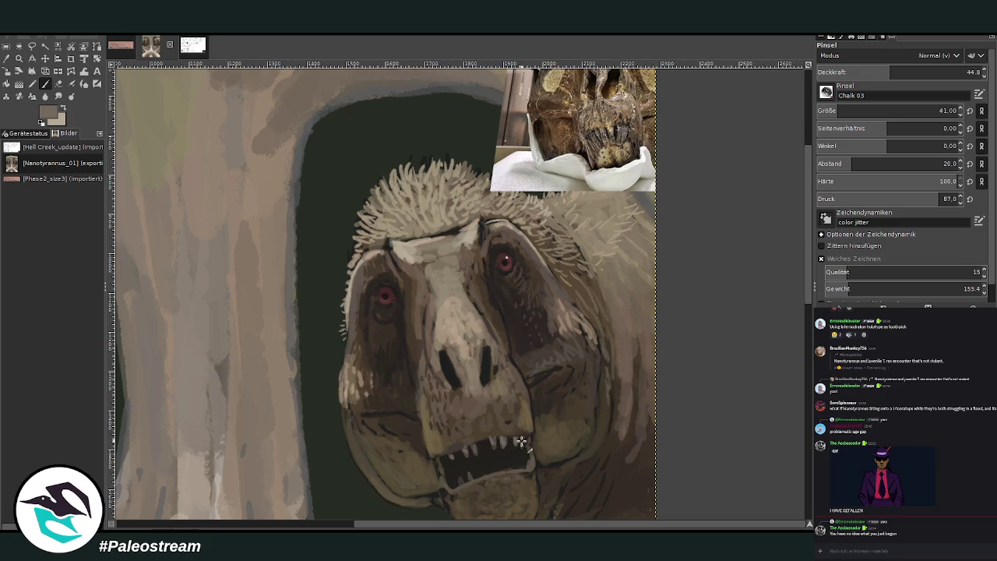
Add a light beige highlight stroke on the right creature's snout.
ctrl+click(601, 258)
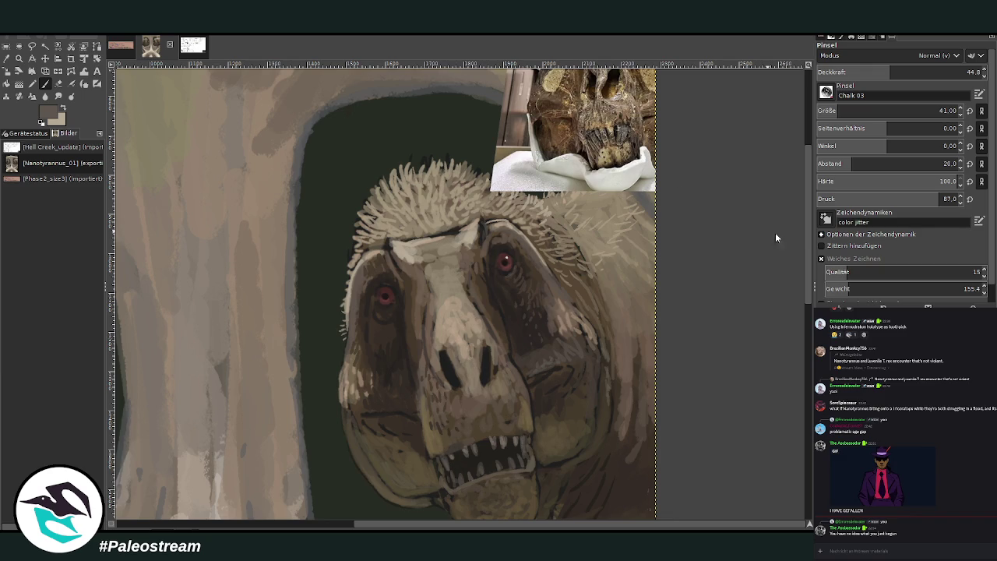
key(x)
mouse_move(484, 397)
mouse_down()
mouse_move(512, 394)
mouse_move(490, 385)
mouse_up()
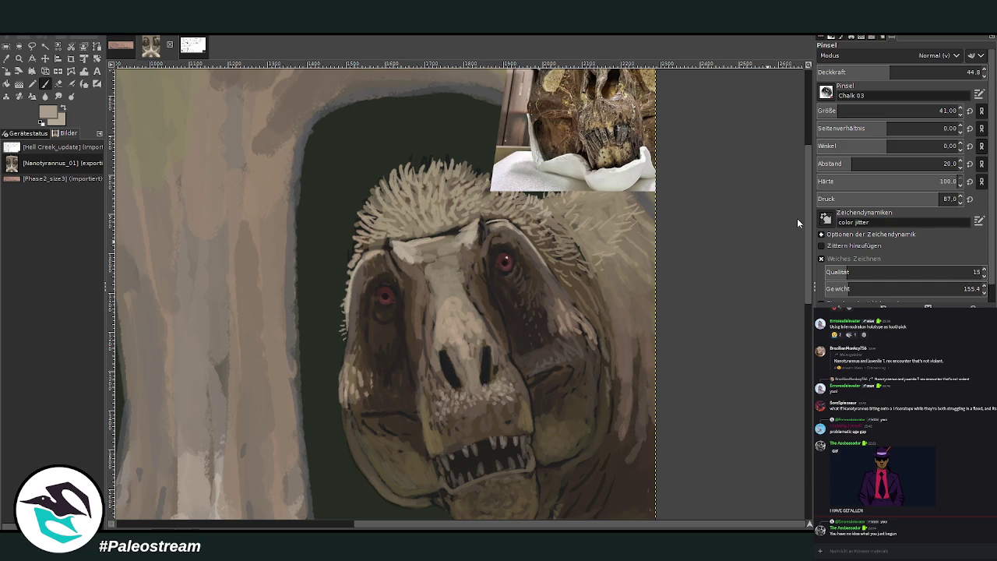
scroll(540, 507, left, 1)
scroll(540, 498, left, 1)
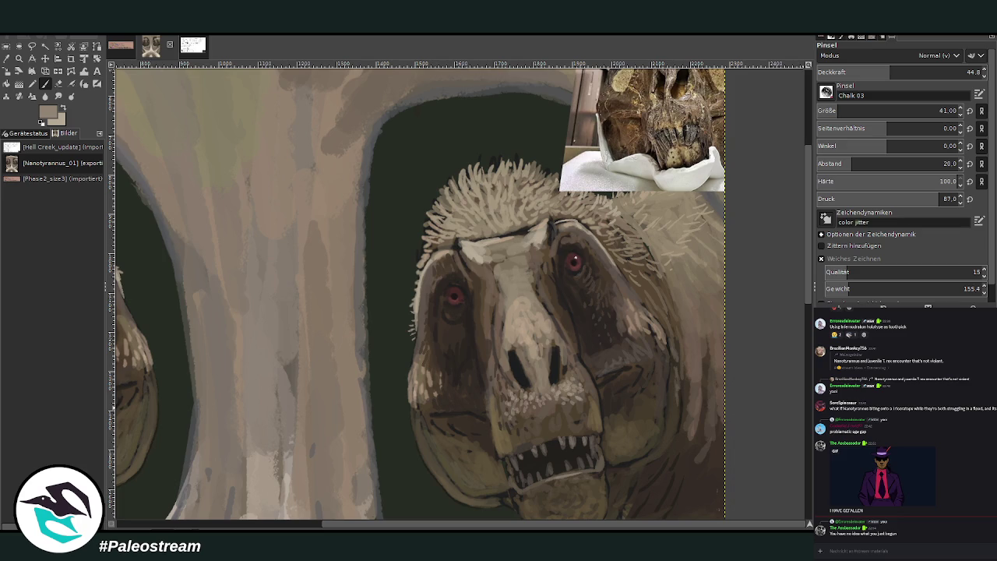
Mirror the view, set brush opacity to 56.8, fit the image, and undo the reference photo.
key(h)
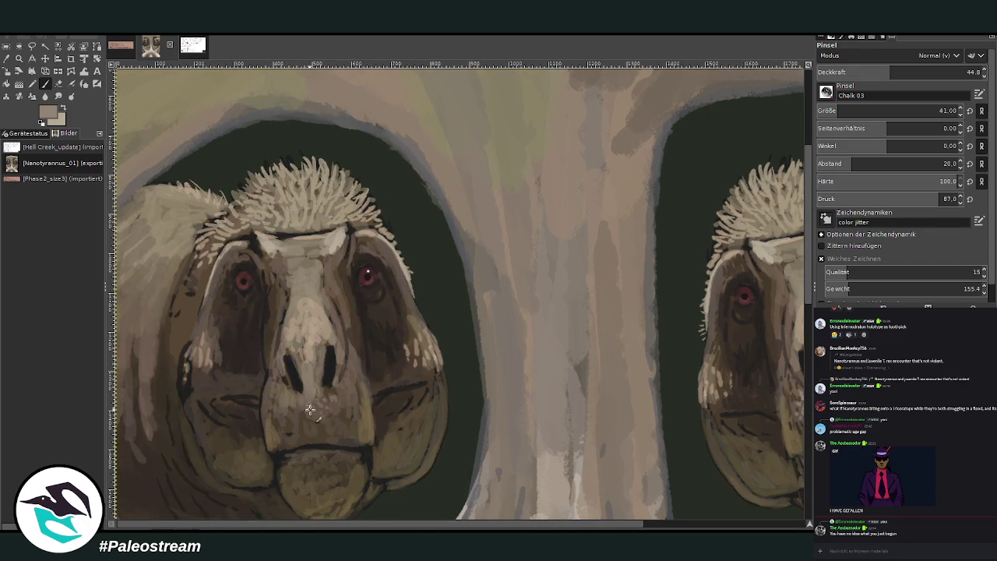
drag(891, 72, 912, 72)
key(shift+ctrl+j)
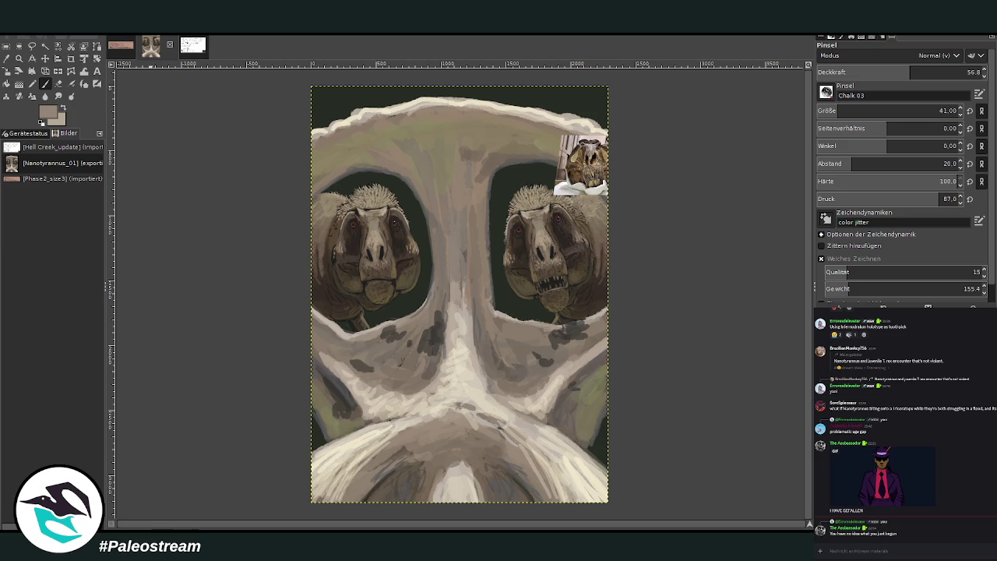
key(ctrl+z)
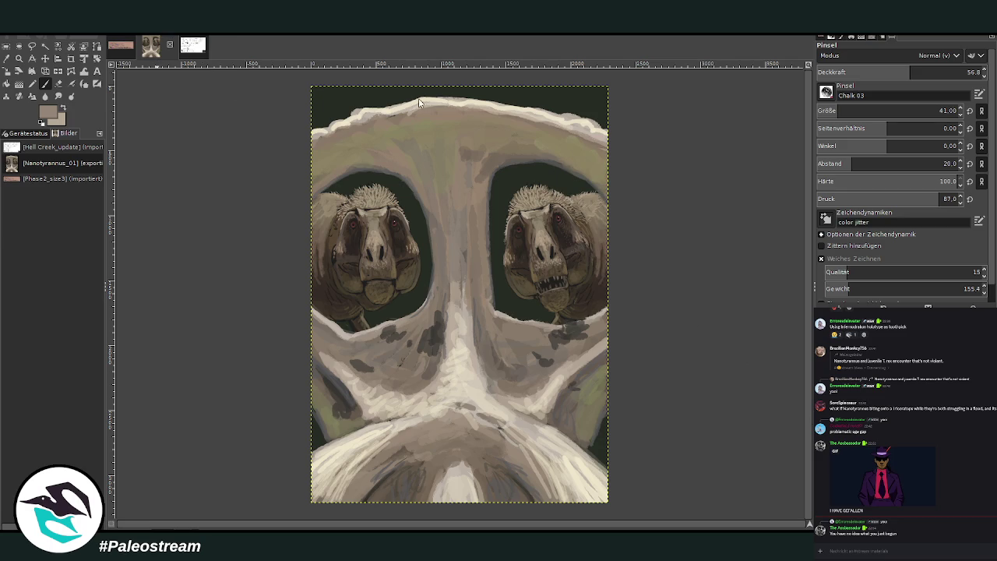
key(shift+ctrl+f)
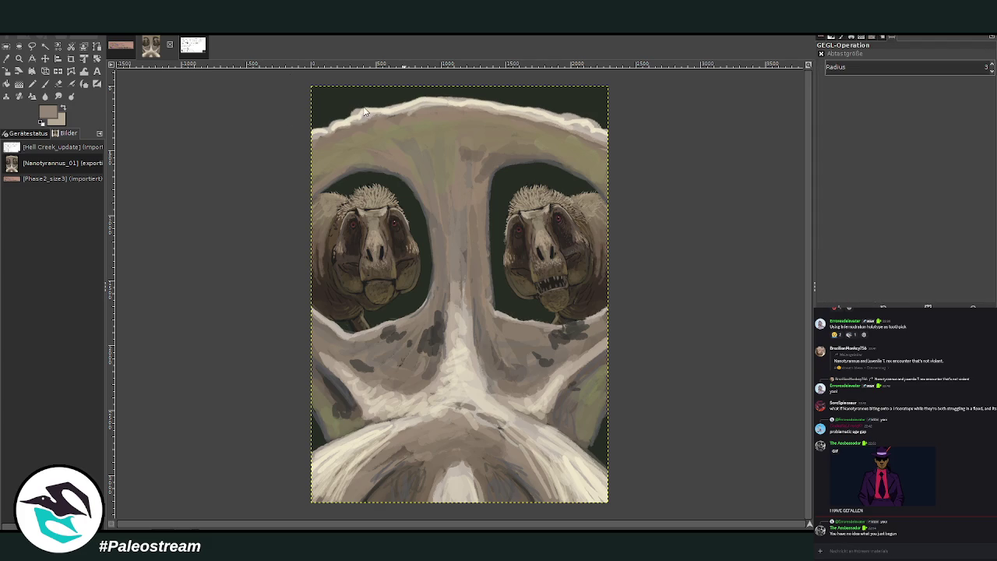
Freehand-select the lower skull arc, then subtract the area above the lower bone.
click(32, 45)
click(302, 454)
mouse_move(331, 440)
mouse_down()
mouse_move(528, 520)
mouse_move(319, 473)
mouse_up()
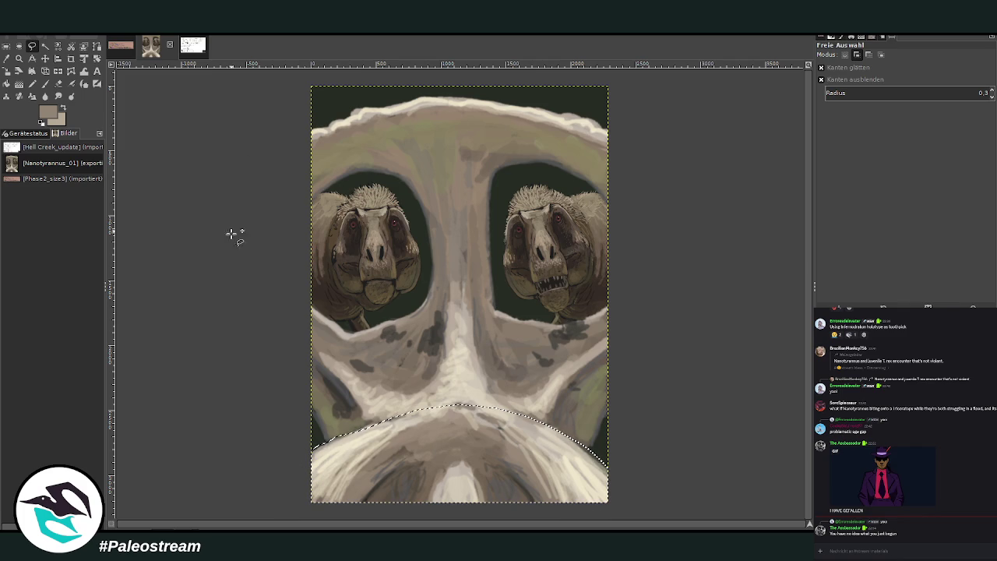
key(Return)
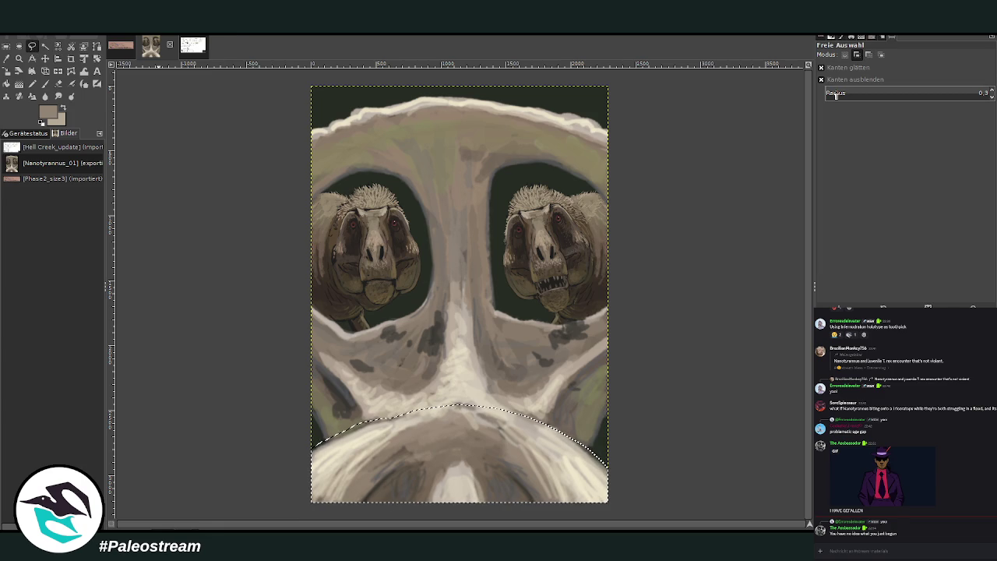
click(869, 55)
click(354, 426)
click(538, 425)
click(576, 377)
click(342, 393)
click(354, 426)
key(Return)
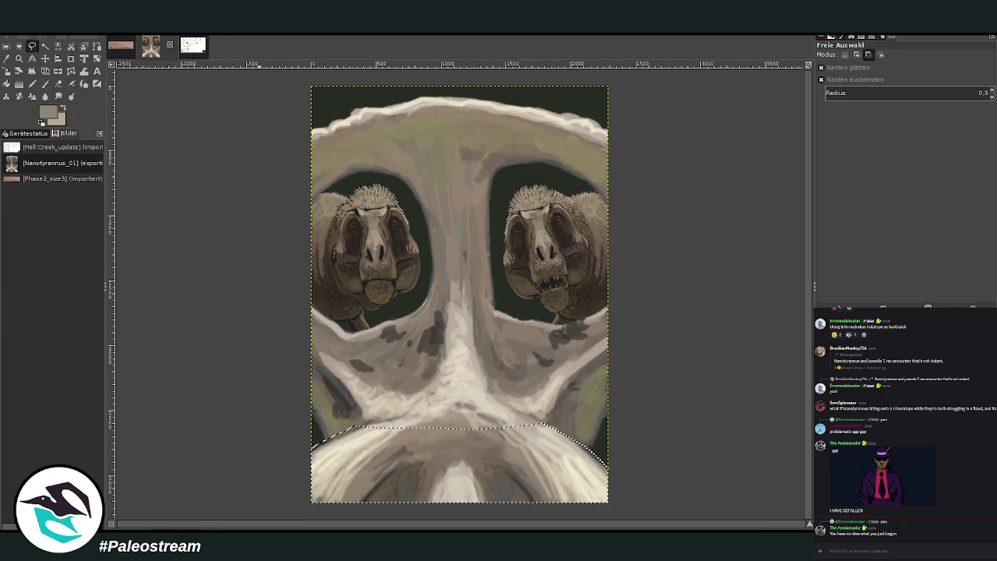
Retrace the selection around the skull's bottom corners several times, then deselect everything.
drag(323, 424, 327, 346)
key(Return)
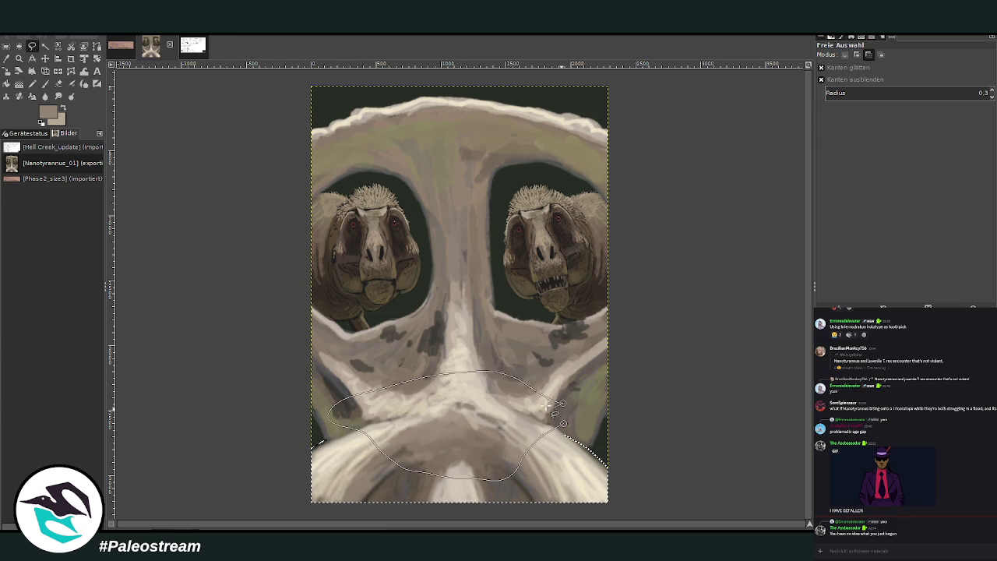
mouse_move(541, 436)
mouse_down()
mouse_move(456, 507)
mouse_move(391, 470)
mouse_up()
key(Return)
key(Return)
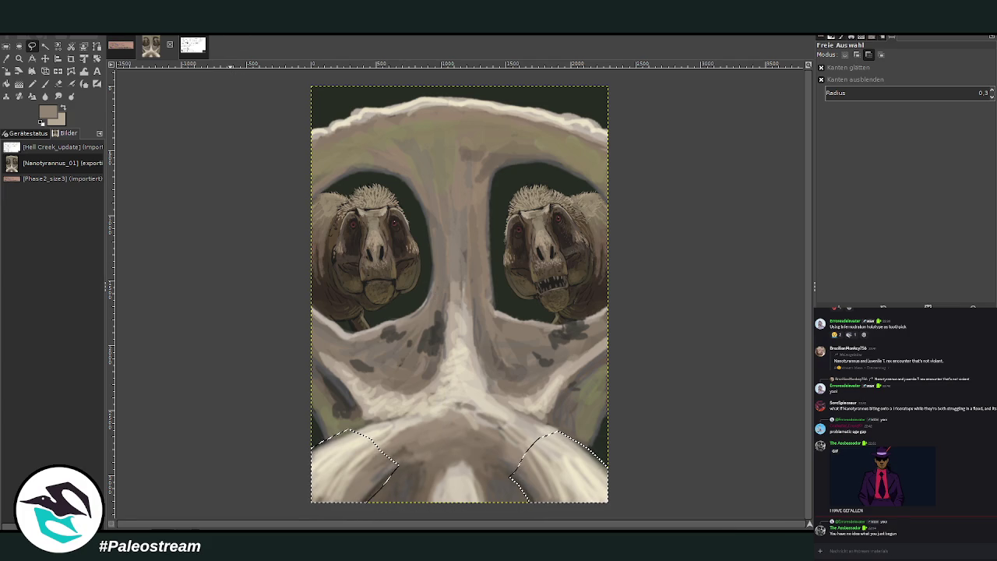
mouse_move(309, 442)
mouse_down()
mouse_move(382, 468)
mouse_move(467, 479)
mouse_move(568, 436)
mouse_move(308, 400)
mouse_up()
key(Return)
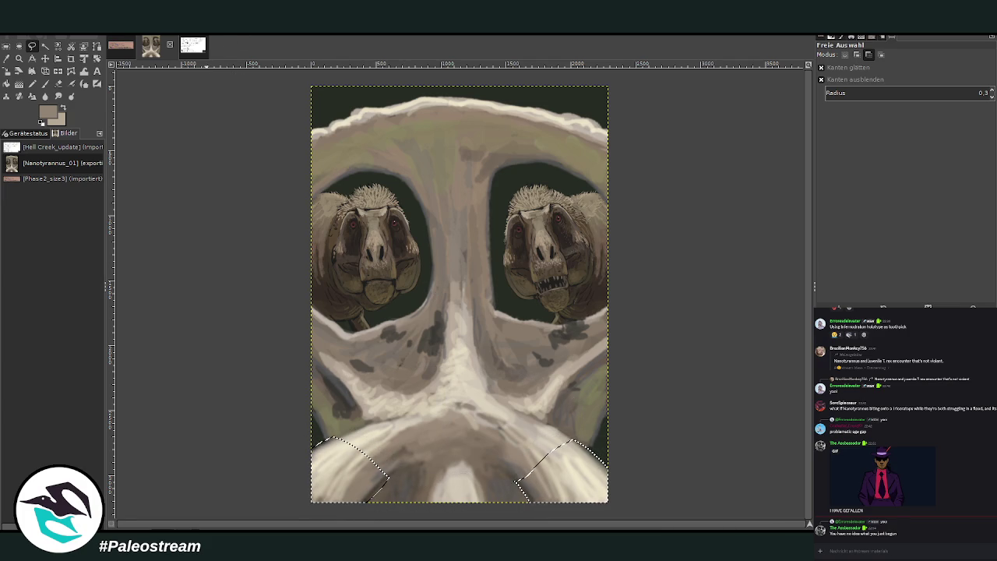
drag(507, 491, 444, 482)
key(Return)
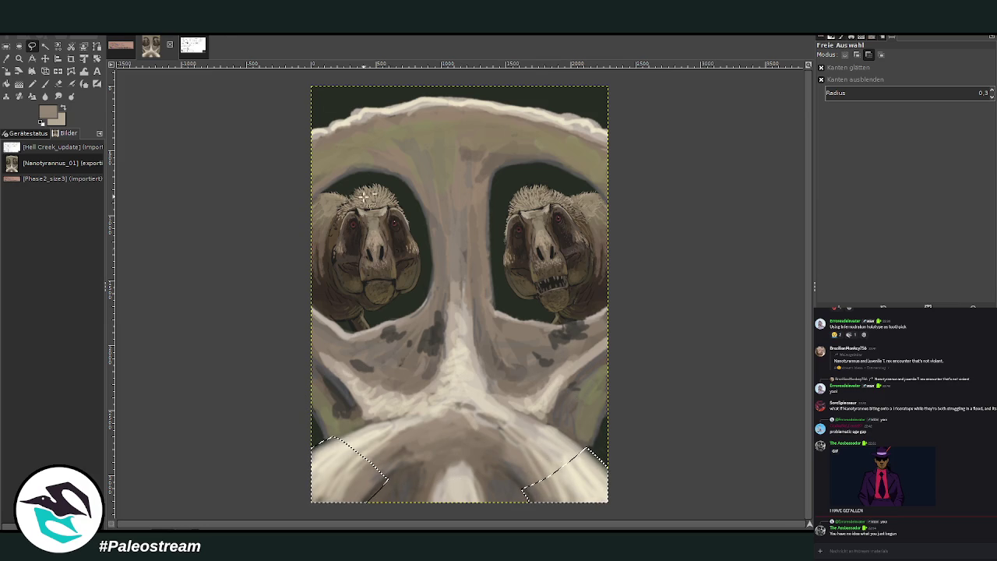
mouse_move(311, 422)
mouse_down()
mouse_move(520, 489)
mouse_move(285, 358)
mouse_up()
key(Return)
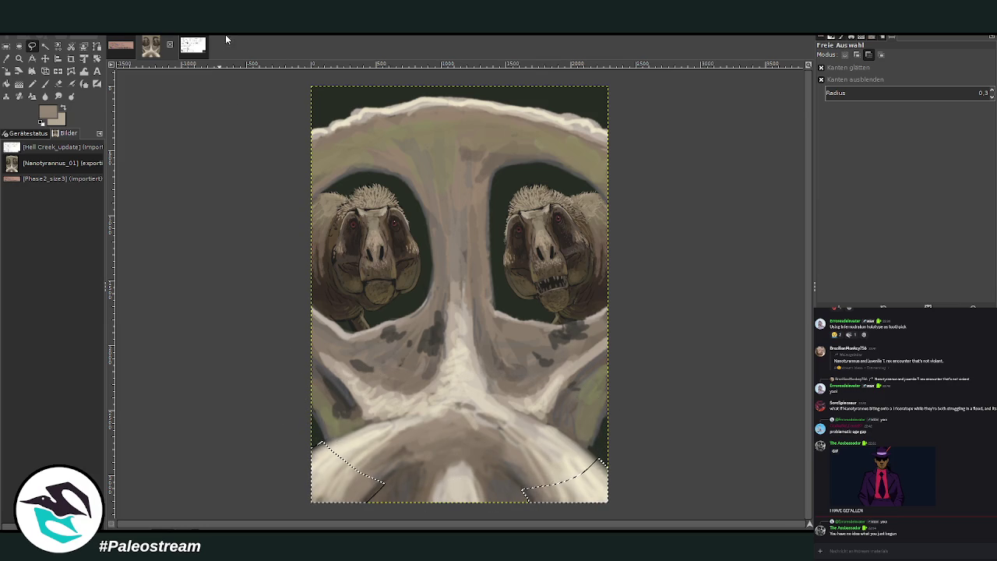
click(6, 46)
click(217, 236)
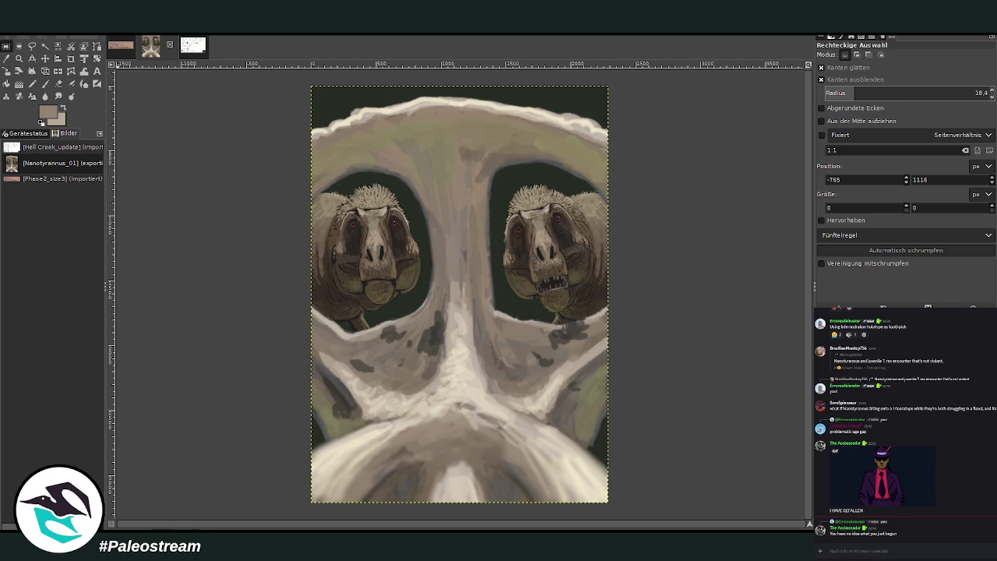
Paint broad dark chalk strokes at size 577, tinting around the heads and below the right eye socket.
key(p)
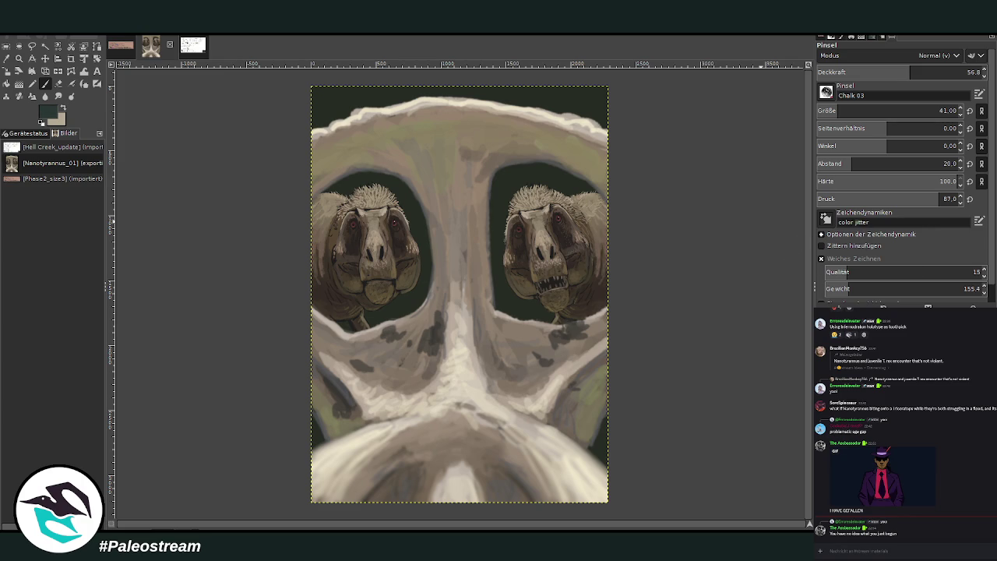
drag(825, 71, 973, 72)
drag(865, 110, 934, 111)
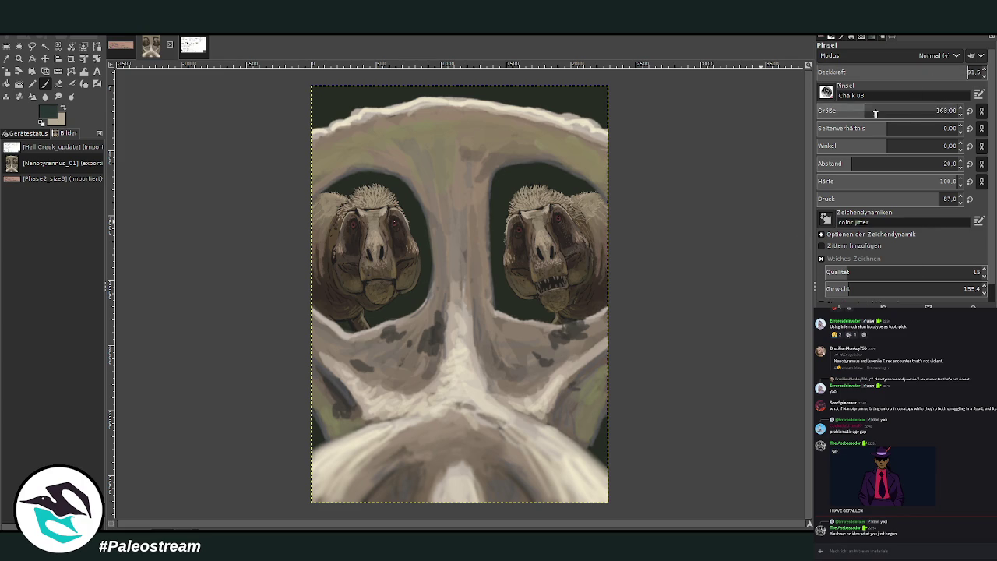
drag(499, 257, 395, 204)
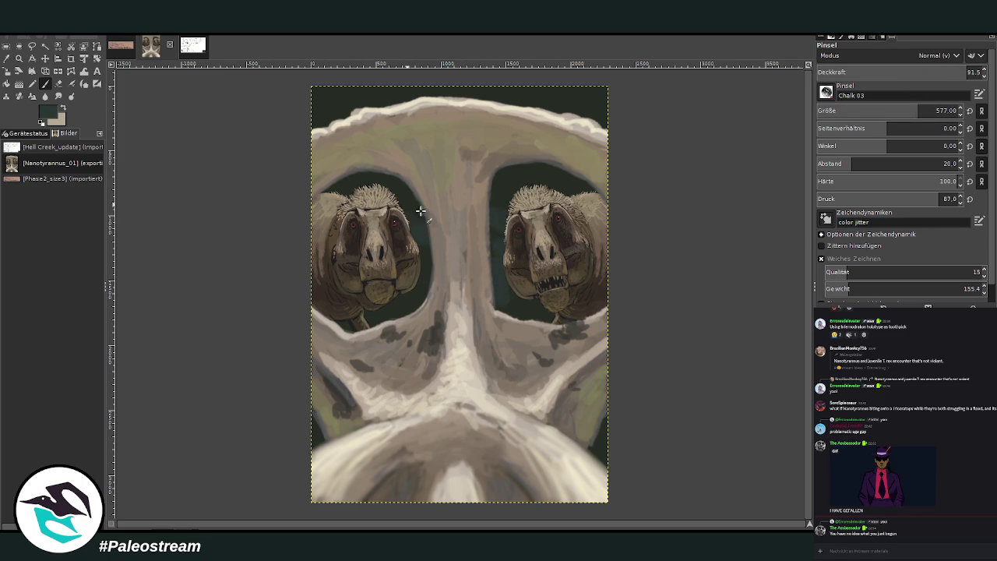
drag(973, 71, 909, 72)
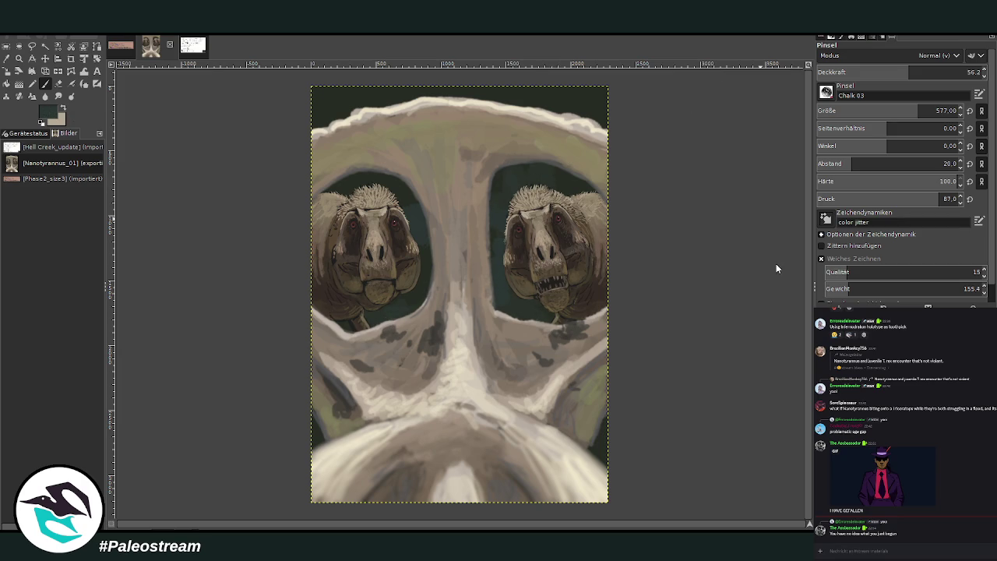
mouse_move(556, 312)
mouse_down()
mouse_move(460, 251)
mouse_move(379, 333)
mouse_up()
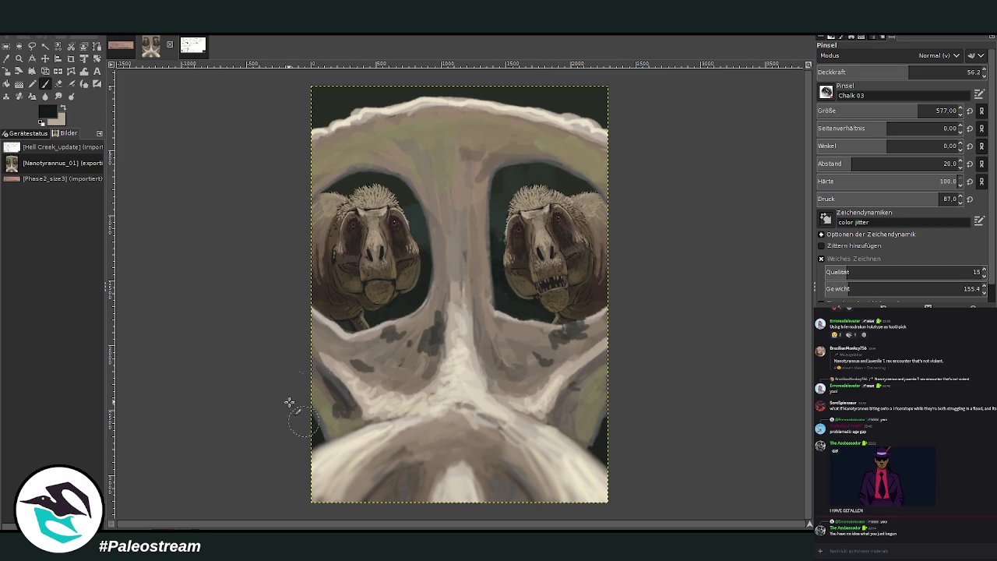
key(less)
key(less)
key(less)
key(less)
key(less)
key(less)
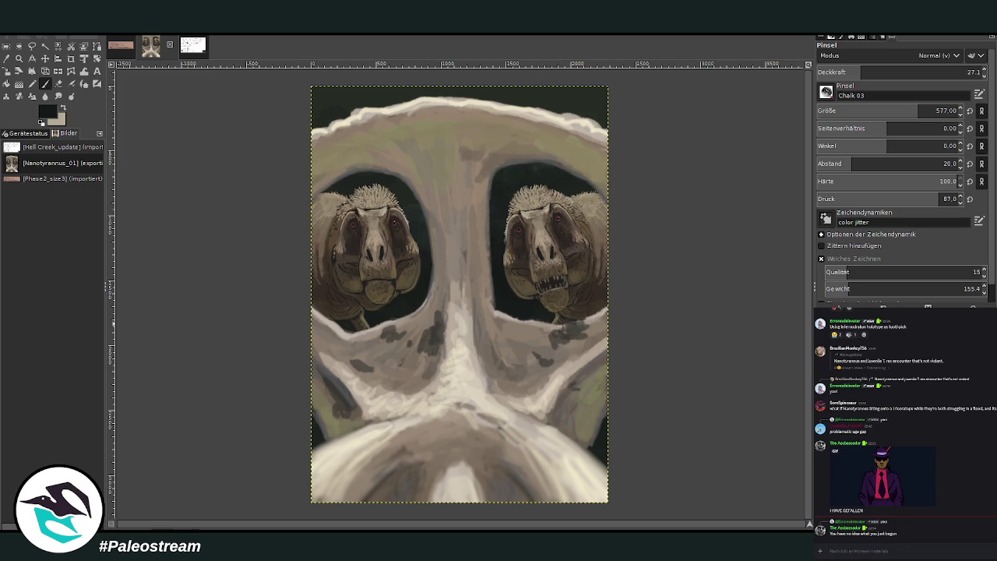
Rotate the skull layer to -10.01 degrees and apply the rotation.
click(97, 58)
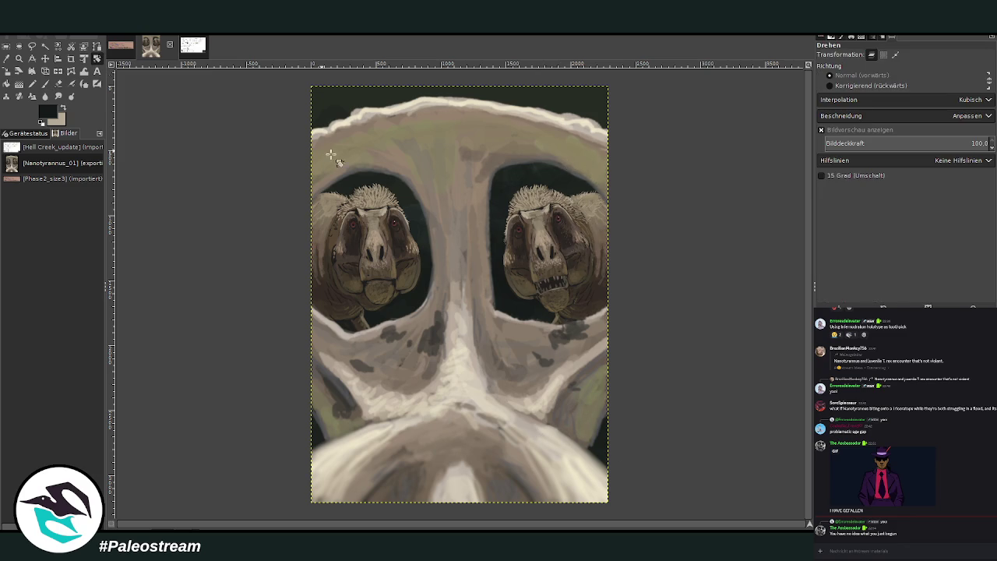
click(378, 223)
drag(345, 153, 317, 167)
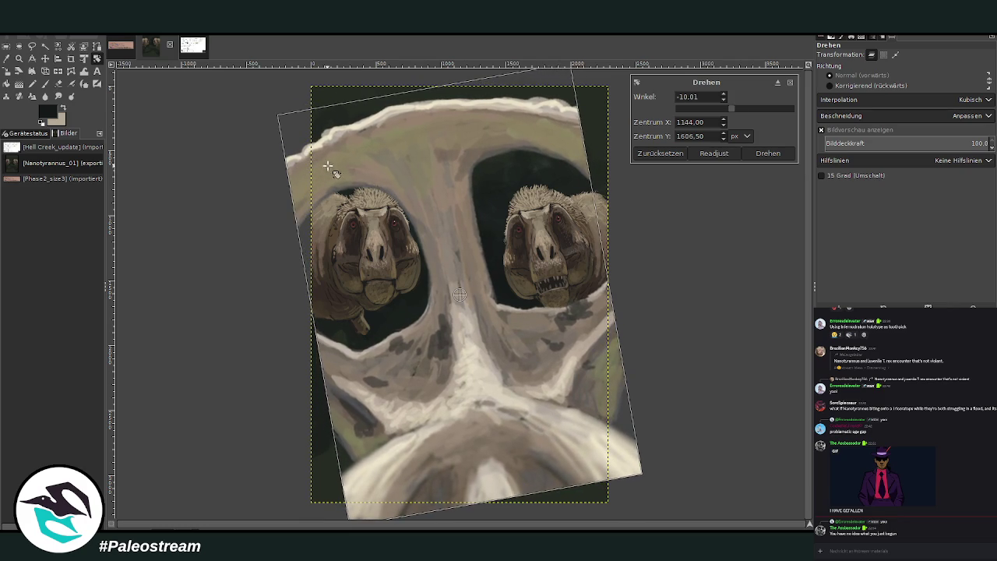
key(Return)
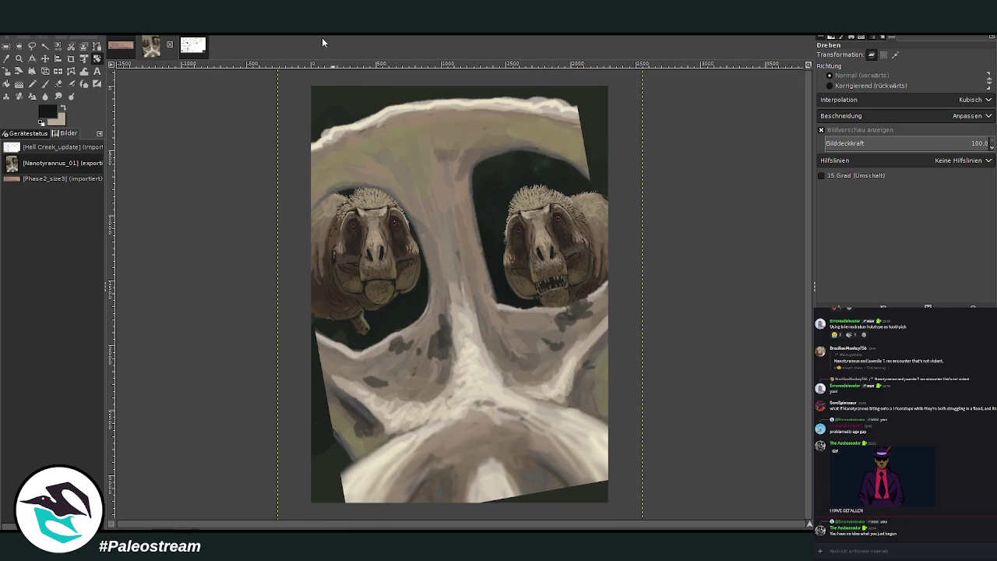
click(45, 59)
Nudge the right dinosaur head layer upward within its eye hole.
drag(334, 260, 326, 265)
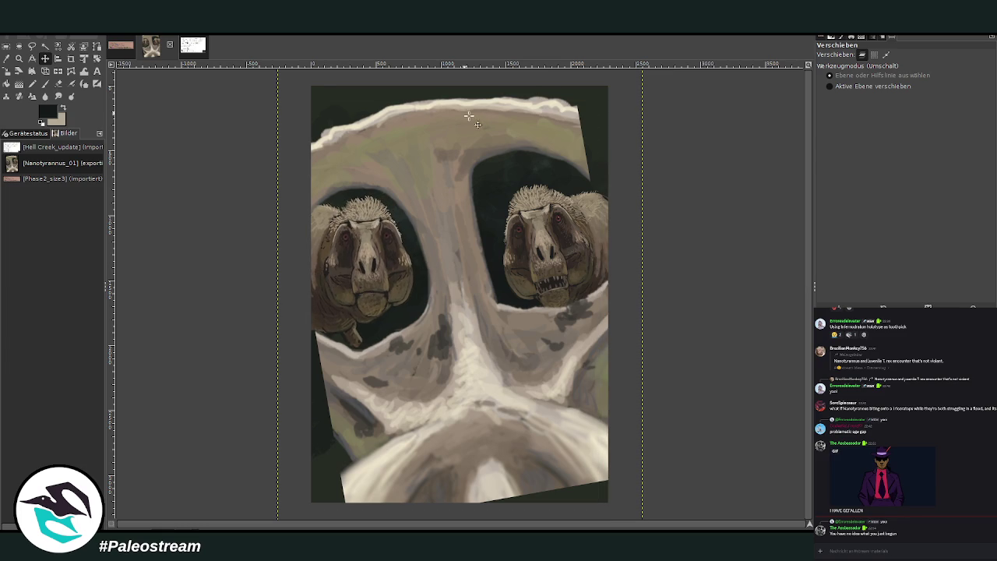
drag(549, 242, 553, 222)
drag(553, 222, 563, 228)
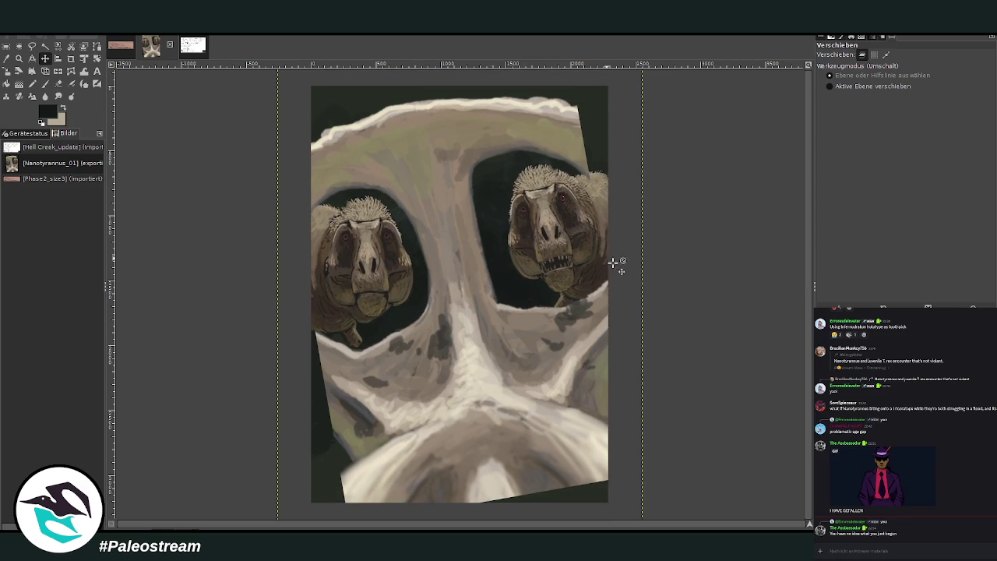
Set the paintbrush to beige with opacity 69.4 and size 371.
click(45, 84)
click(63, 108)
click(929, 71)
click(935, 111)
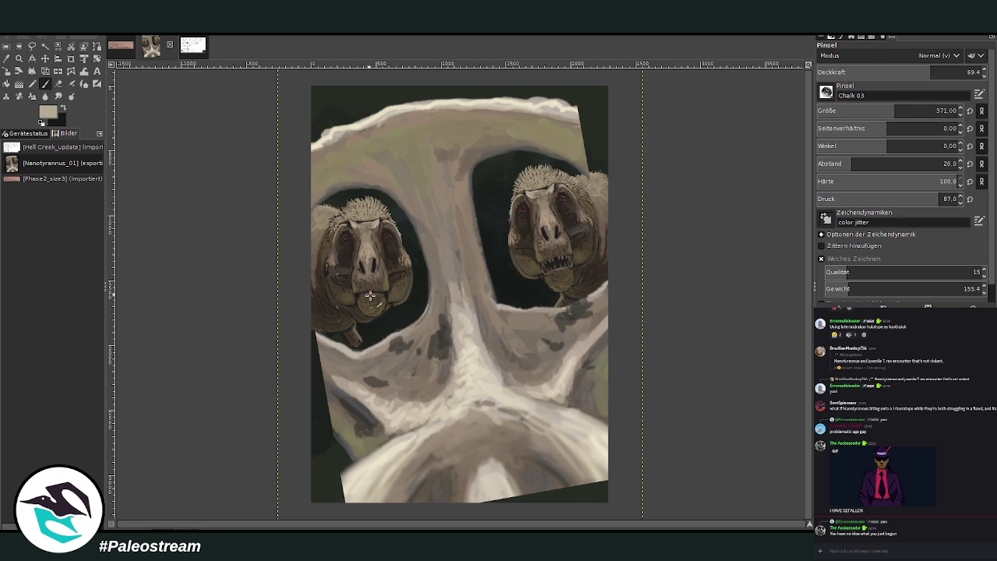
Paint over the lower-left corner and bottom strip, then darken the bright bottom patch at size 251.
mouse_move(373, 477)
mouse_down()
mouse_move(323, 503)
mouse_move(343, 479)
mouse_move(317, 513)
mouse_up()
mouse_move(485, 482)
mouse_down()
mouse_move(493, 503)
mouse_move(490, 487)
mouse_move(512, 508)
mouse_move(496, 478)
mouse_up()
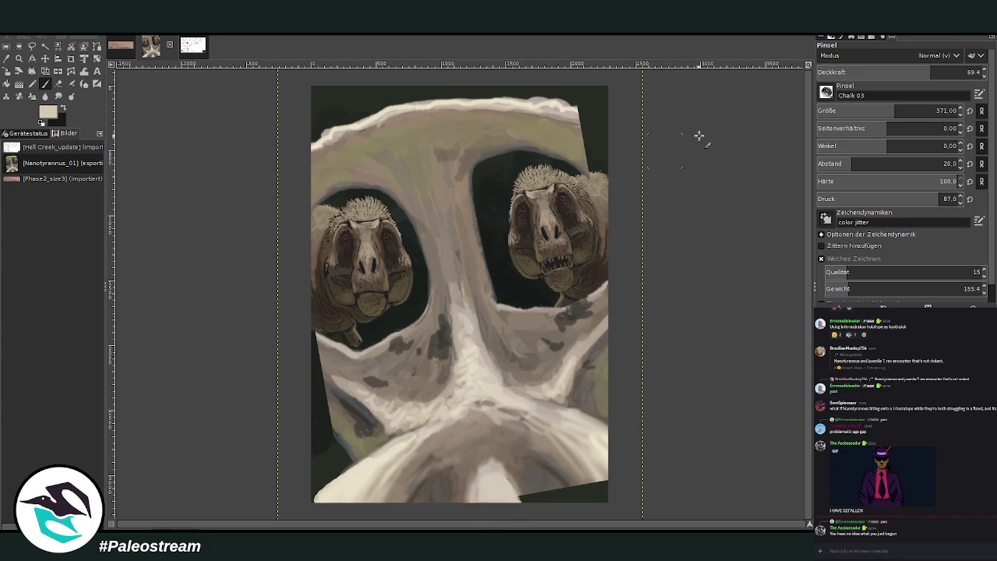
click(880, 72)
ctrl+click(536, 486)
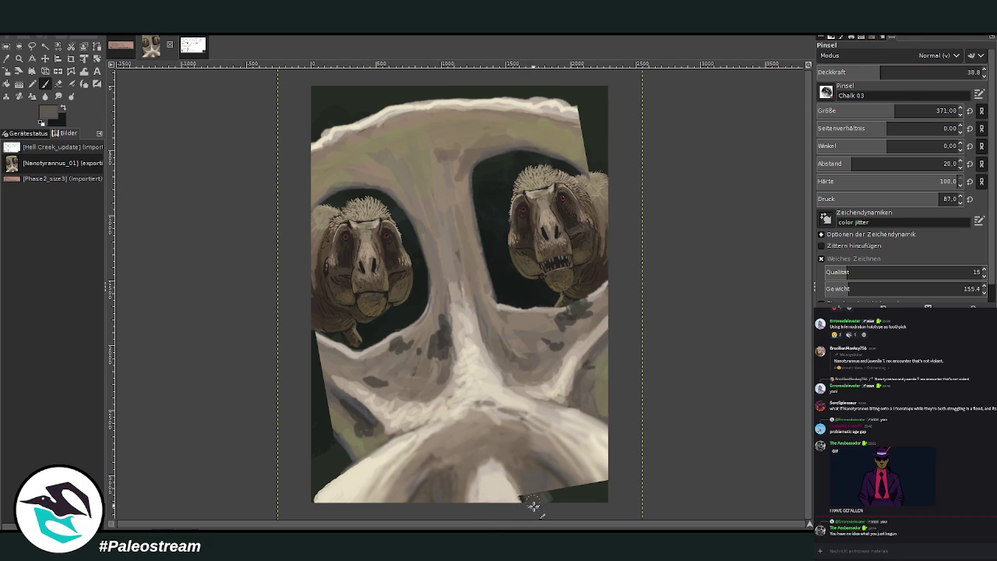
drag(892, 74, 929, 71)
click(878, 110)
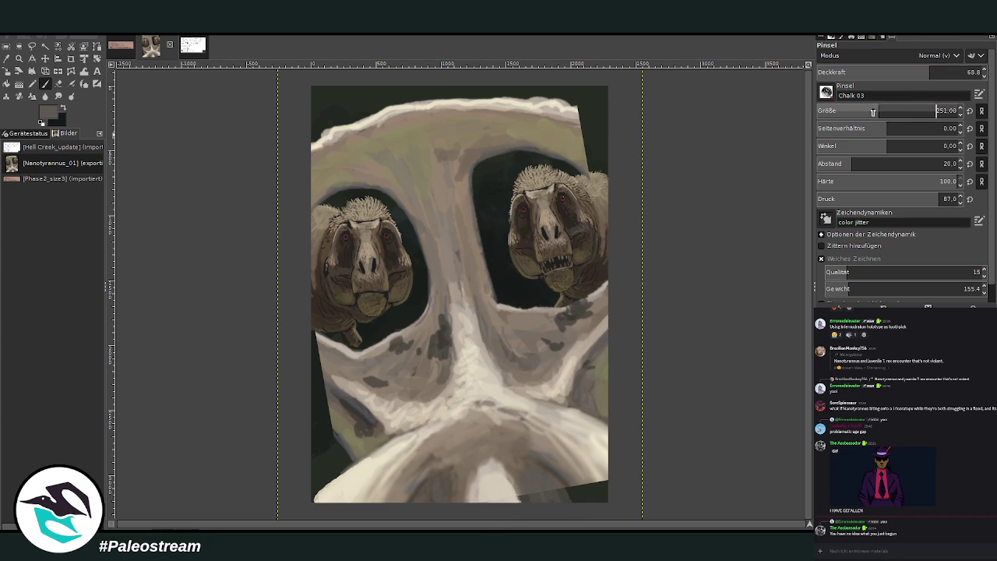
ctrl+click(504, 466)
mouse_move(510, 467)
mouse_down()
mouse_move(515, 501)
mouse_move(574, 501)
mouse_move(569, 487)
mouse_up()
Repaint the bottom-right corner darker and cover the lower-left edge with olive and grey strokes.
ctrl+click(444, 363)
mouse_move(570, 467)
mouse_down()
mouse_move(563, 472)
mouse_move(607, 485)
mouse_move(583, 492)
mouse_move(603, 498)
mouse_move(573, 489)
mouse_move(592, 490)
mouse_move(564, 463)
mouse_move(575, 489)
mouse_move(559, 450)
mouse_up()
ctrl+click(599, 459)
ctrl+click(562, 459)
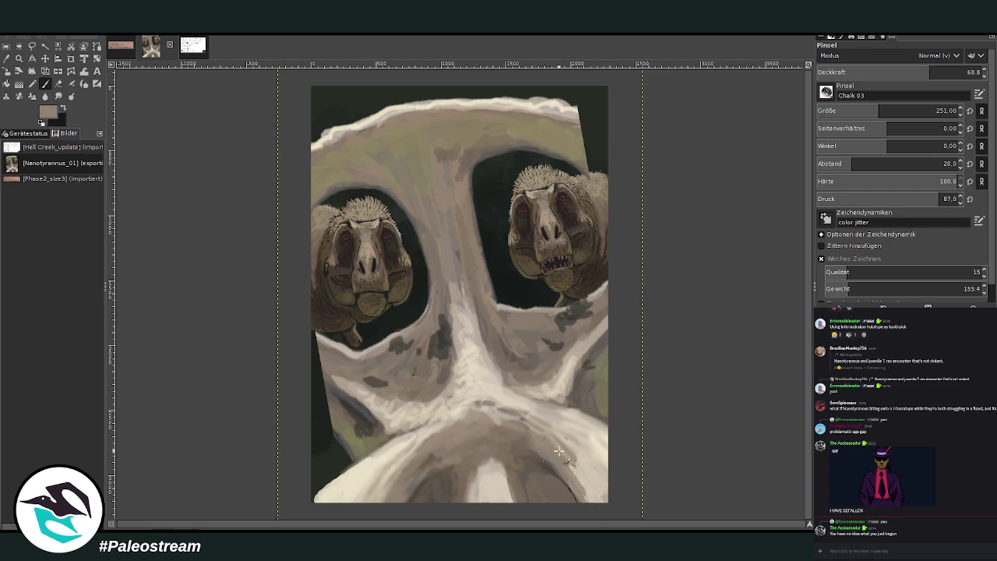
ctrl+click(345, 434)
mouse_move(314, 403)
mouse_down()
mouse_move(327, 418)
mouse_move(312, 392)
mouse_move(328, 375)
mouse_up()
mouse_move(337, 422)
mouse_down()
mouse_move(304, 401)
mouse_move(334, 373)
mouse_move(313, 360)
mouse_move(349, 367)
mouse_up()
drag(292, 339, 328, 353)
Cover the dark upper-right edge with olive and grey-green paint, then brush cream along it.
ctrl+click(350, 350)
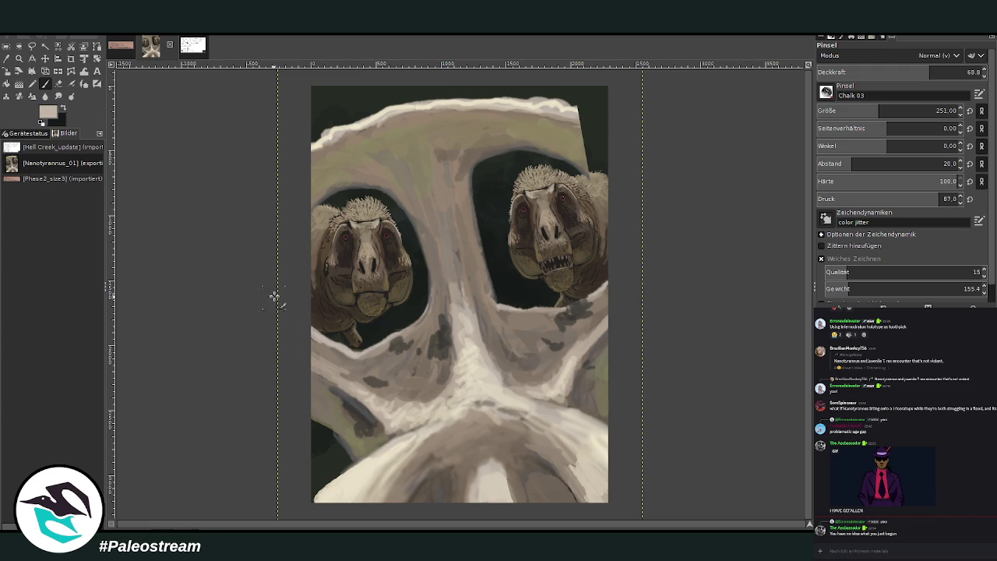
ctrl+click(587, 158)
mouse_move(573, 151)
mouse_down()
mouse_move(600, 160)
mouse_move(604, 187)
mouse_up()
ctrl+click(487, 150)
mouse_move(568, 128)
mouse_down()
mouse_move(596, 152)
mouse_move(533, 125)
mouse_move(600, 160)
mouse_up()
ctrl+click(535, 127)
ctrl+click(527, 105)
mouse_move(545, 102)
mouse_down()
mouse_move(570, 103)
mouse_move(619, 141)
mouse_move(557, 103)
mouse_move(613, 121)
mouse_up()
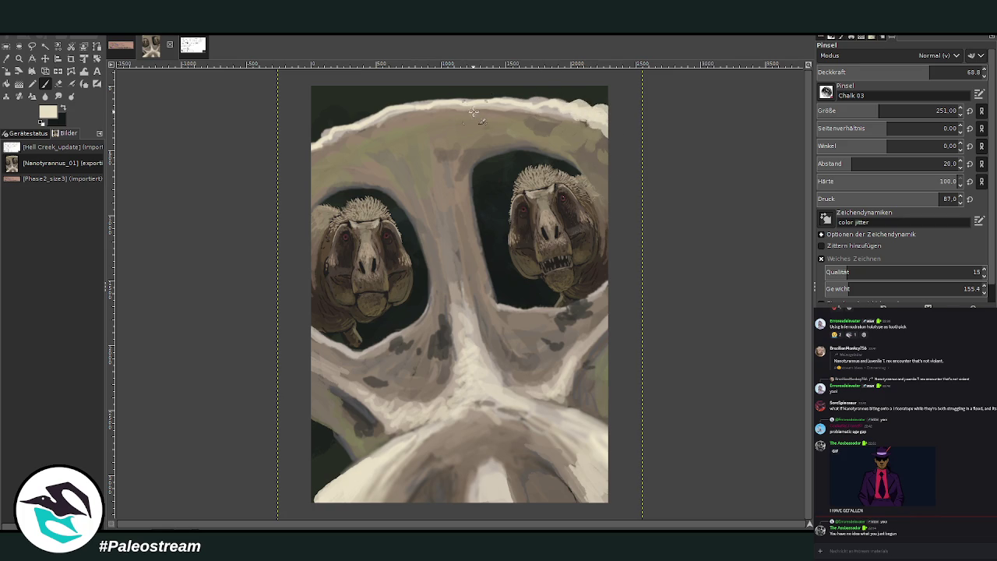
Shade the top bone edge in grey-brown and cream, and darken the lower-right bone.
ctrl+click(467, 296)
drag(613, 134, 524, 113)
mouse_move(591, 116)
mouse_down()
mouse_move(520, 112)
mouse_move(427, 127)
mouse_up()
ctrl+click(453, 293)
mouse_move(593, 117)
mouse_down()
mouse_move(518, 110)
mouse_move(438, 122)
mouse_up()
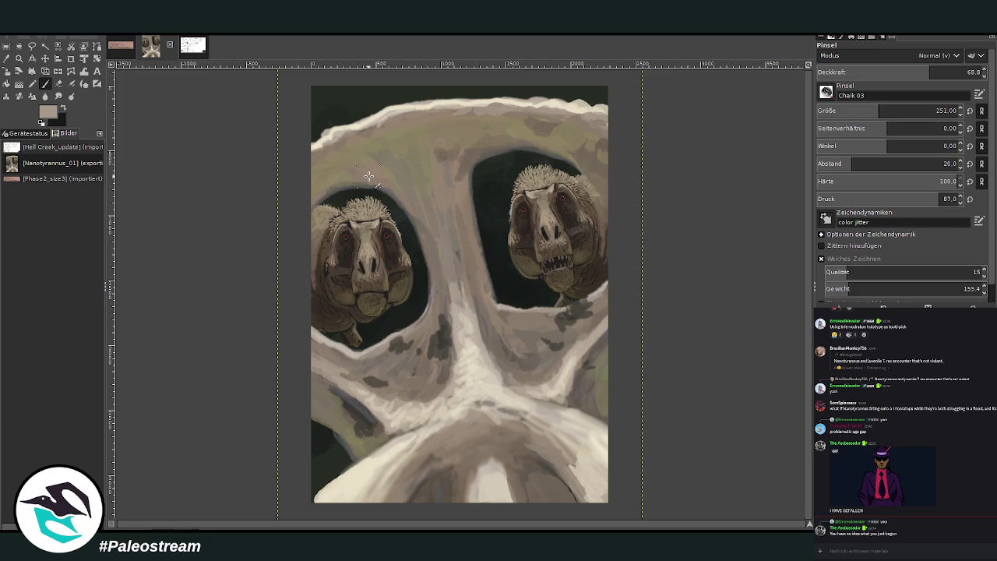
ctrl+click(531, 469)
drag(588, 497, 551, 450)
Paint light beige strokes on the lower skull at 40.4 opacity.
drag(929, 72, 882, 71)
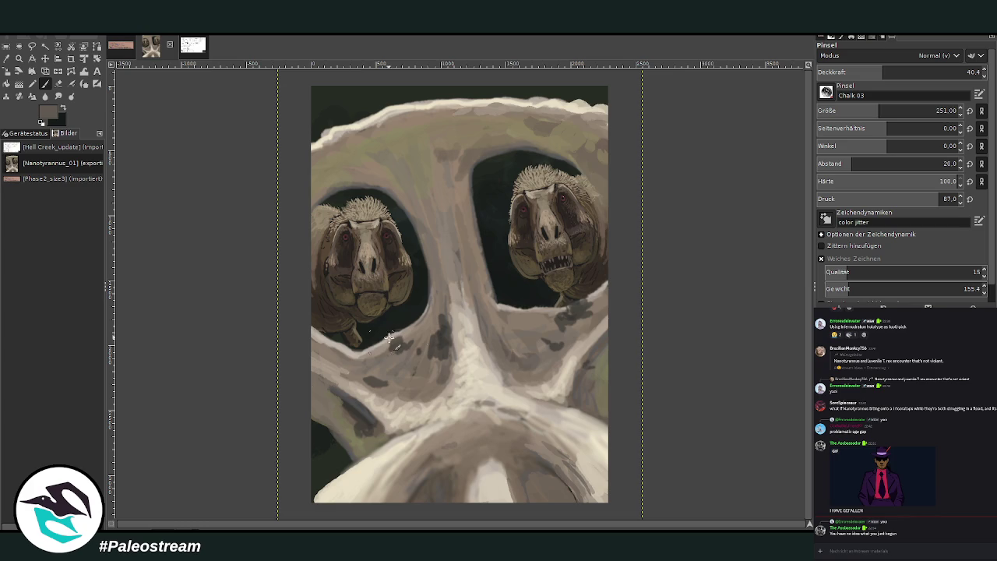
ctrl+click(420, 422)
mouse_move(501, 427)
mouse_down()
mouse_move(467, 450)
mouse_move(501, 421)
mouse_up()
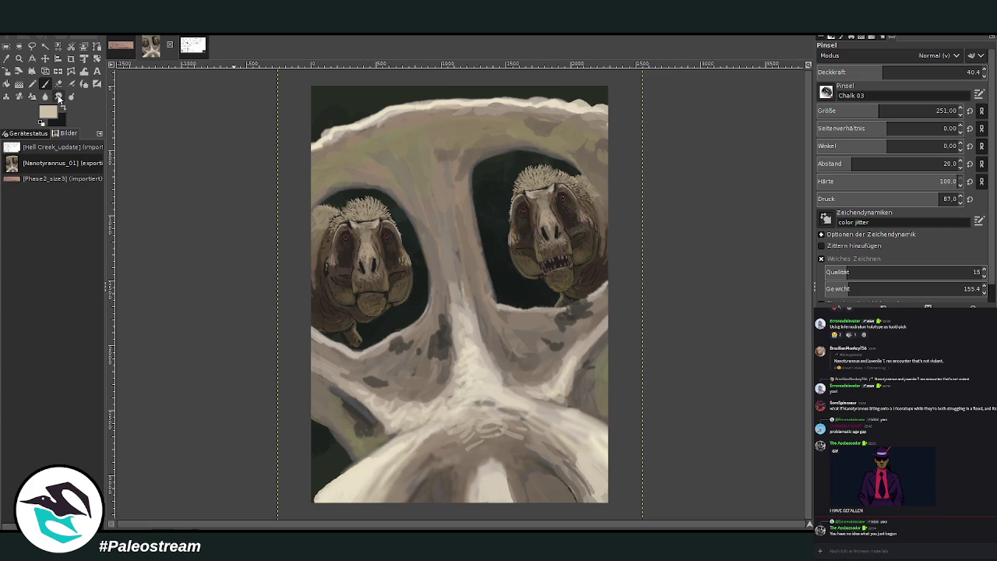
click(58, 95)
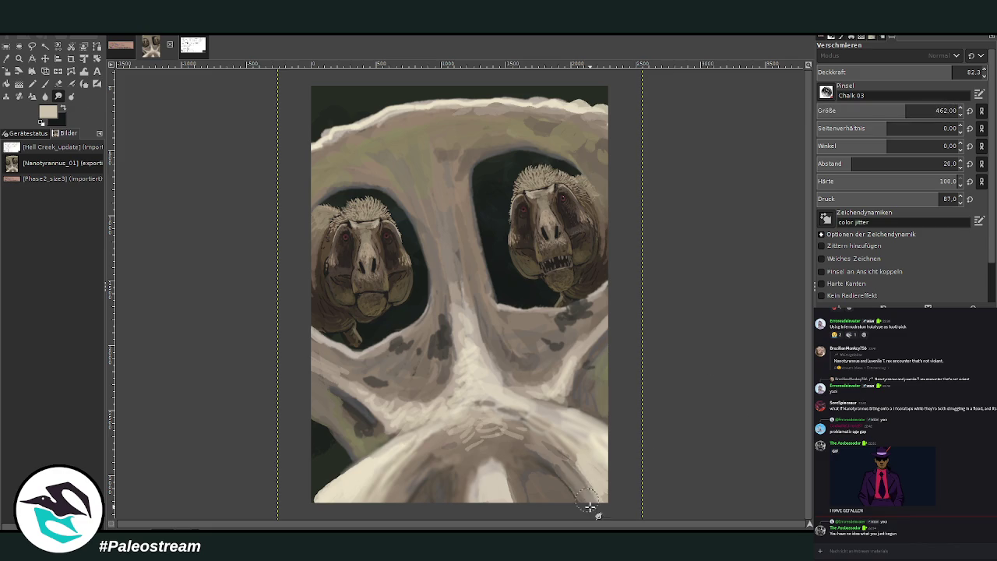
Smudge the new lower skull strokes and the skull's top edge, then zoom out.
mouse_move(509, 430)
mouse_down()
mouse_move(466, 430)
mouse_move(519, 434)
mouse_up()
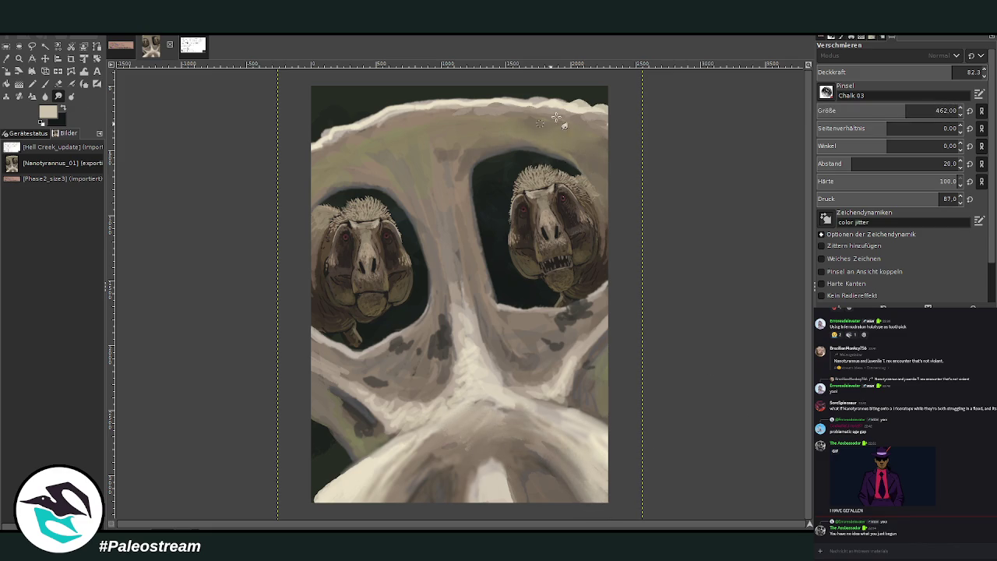
drag(605, 100, 571, 107)
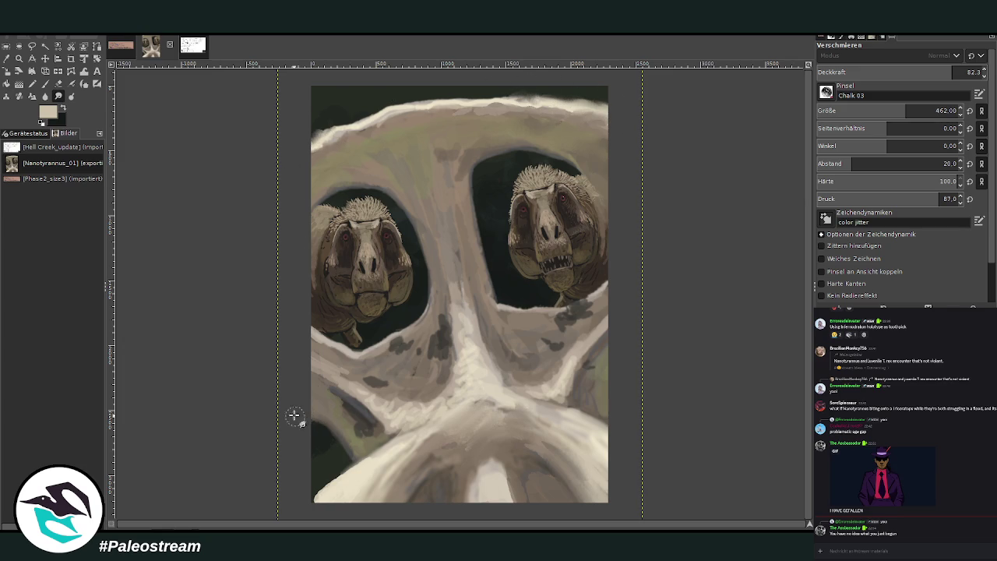
key(minus)
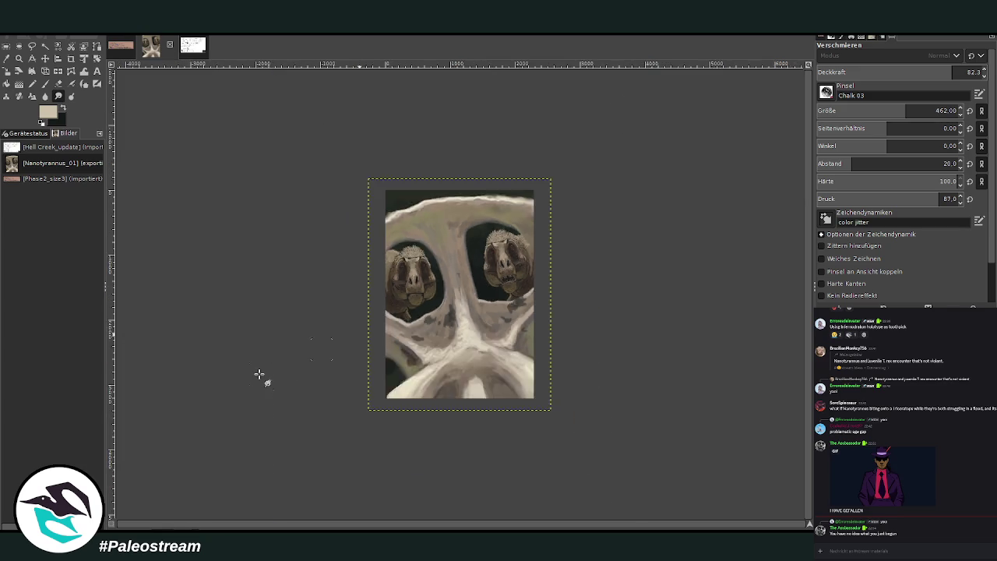
Fit the whole painting in view, then return to the chalk paintbrush with raised opacity.
key(minus)
key(z)
drag(377, 204, 534, 381)
drag(283, 116, 589, 444)
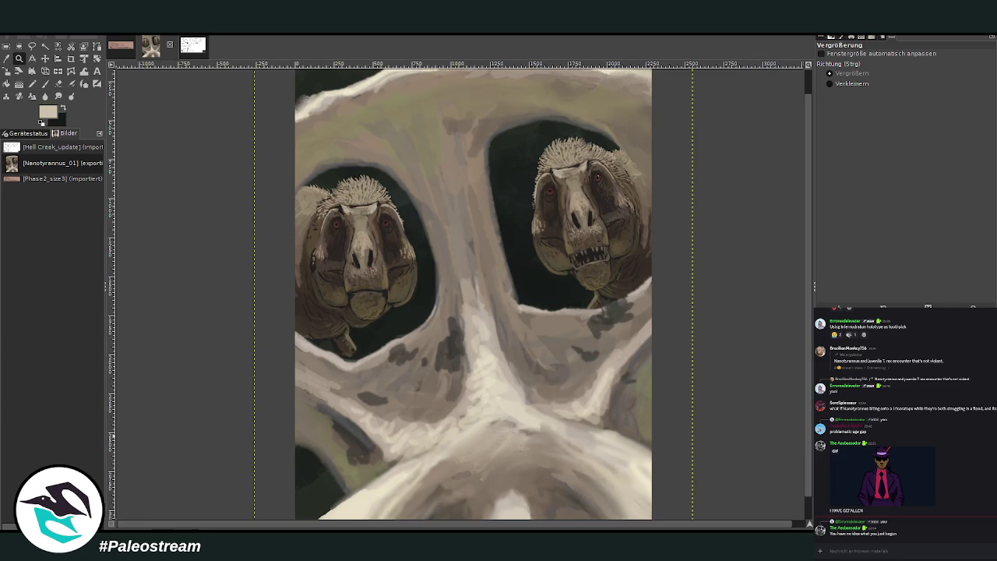
key(ctrl+z)
key(ctrl+z)
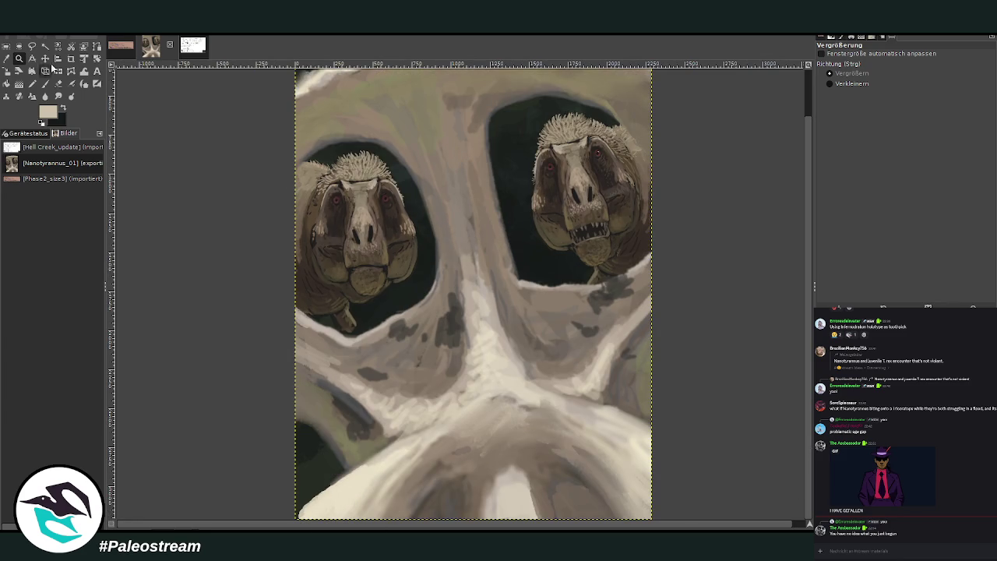
click(44, 82)
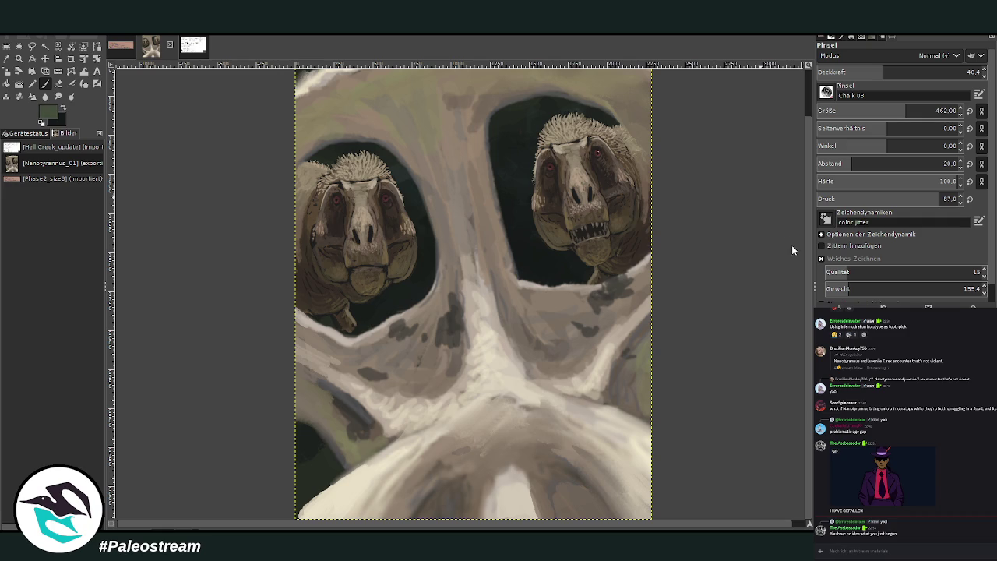
click(959, 71)
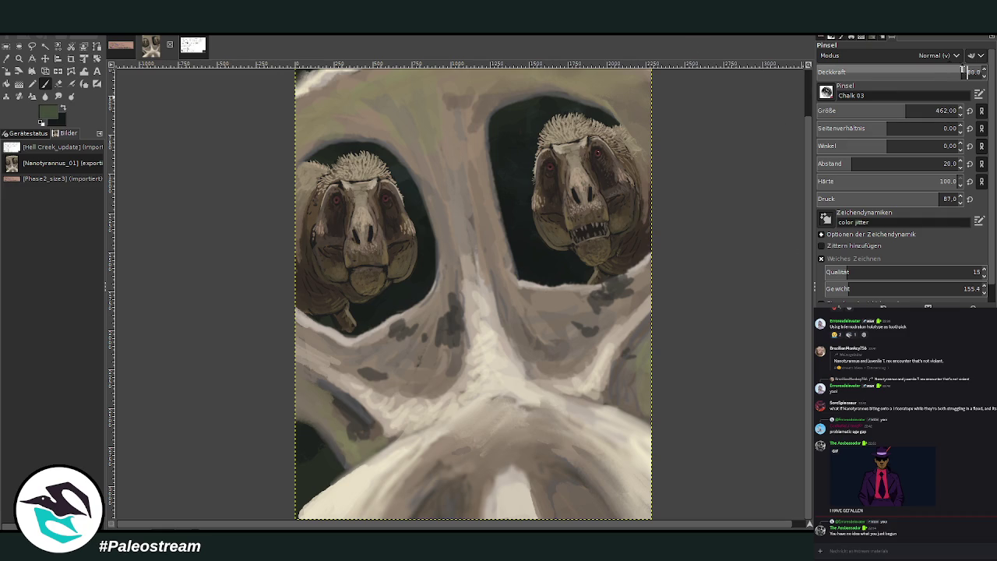
Set brush size 116 and opacity 91.8, then paint green grass blades at lower left and right.
click(842, 107)
drag(922, 74, 942, 74)
click(855, 108)
drag(304, 464, 397, 416)
drag(297, 467, 403, 441)
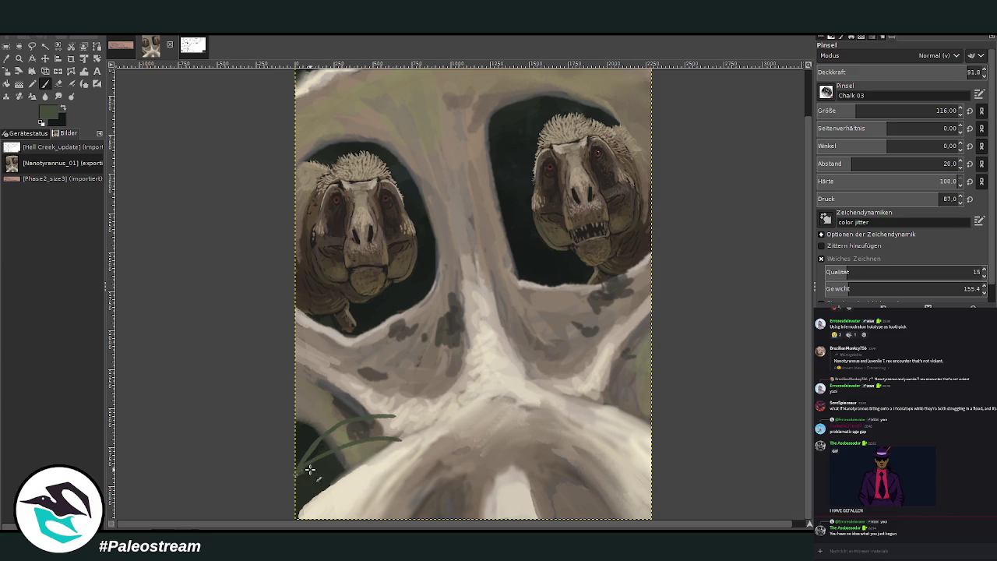
drag(299, 469, 349, 436)
mouse_move(299, 466)
mouse_down()
mouse_move(343, 441)
mouse_move(382, 385)
mouse_up()
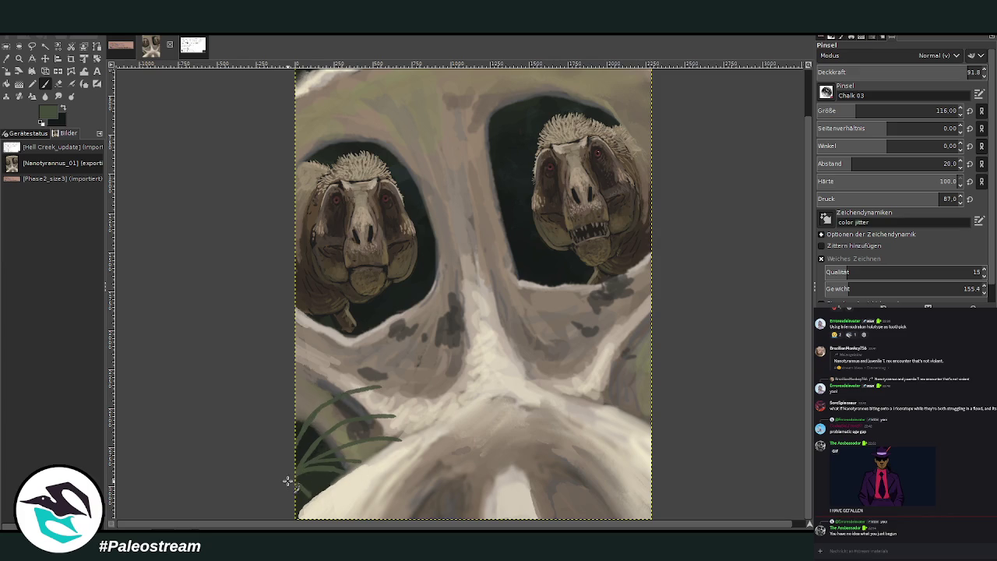
drag(299, 459, 430, 410)
drag(366, 387, 390, 378)
drag(297, 421, 335, 362)
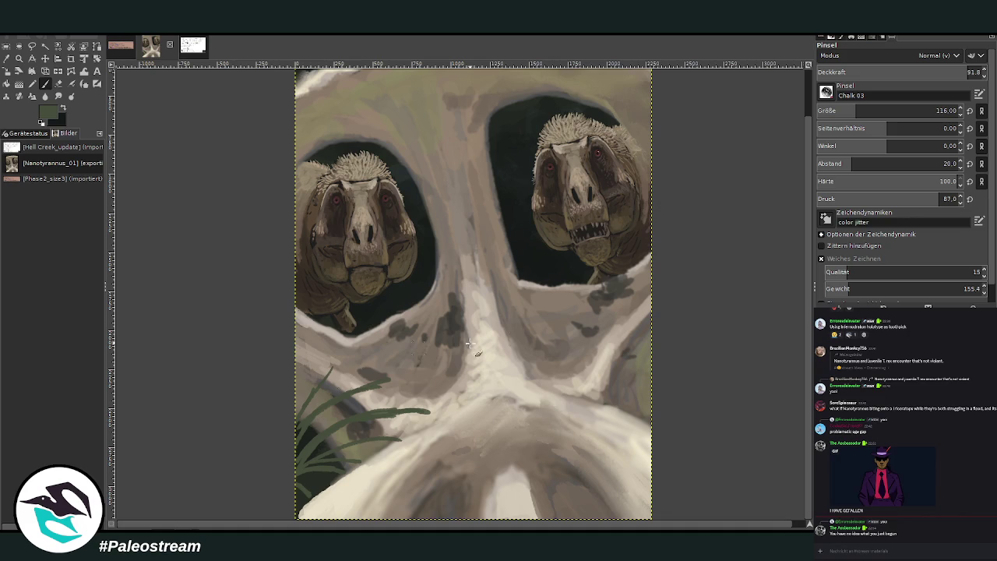
drag(651, 380, 567, 333)
drag(658, 364, 622, 307)
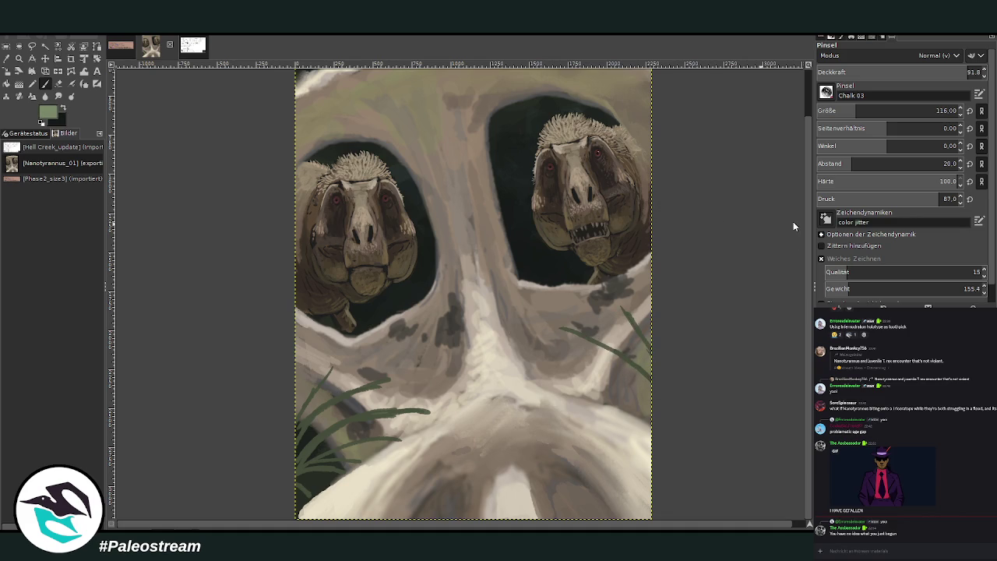
Paint light green fern leaflets and fronds along the left and right grass stems.
mouse_move(307, 475)
mouse_down()
mouse_move(341, 466)
mouse_move(308, 470)
mouse_move(327, 452)
mouse_move(357, 461)
mouse_move(388, 438)
mouse_move(352, 438)
mouse_move(315, 456)
mouse_move(312, 444)
mouse_move(344, 427)
mouse_move(447, 411)
mouse_move(335, 419)
mouse_move(313, 450)
mouse_up()
drag(348, 393, 435, 377)
mouse_move(335, 365)
mouse_down()
mouse_move(303, 403)
mouse_move(331, 419)
mouse_up()
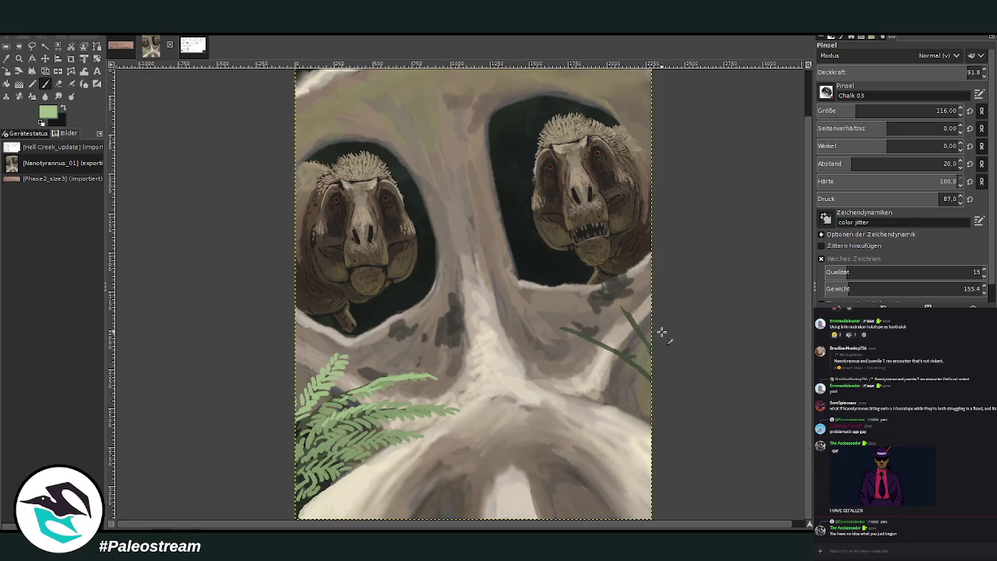
mouse_move(634, 379)
mouse_down()
mouse_move(550, 331)
mouse_move(619, 352)
mouse_move(651, 379)
mouse_move(607, 402)
mouse_move(638, 401)
mouse_move(646, 389)
mouse_up()
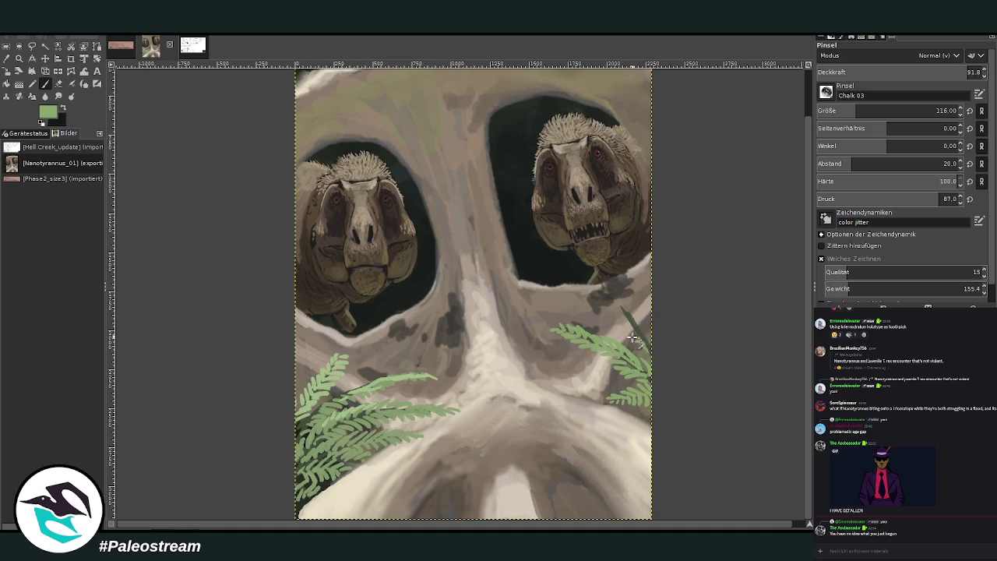
drag(616, 309, 632, 321)
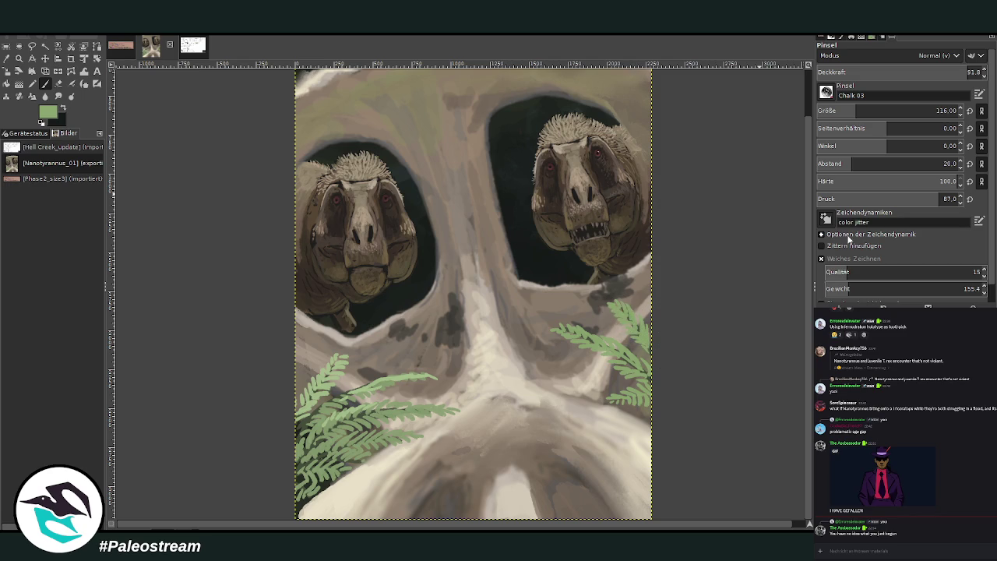
ctrl+click(624, 336)
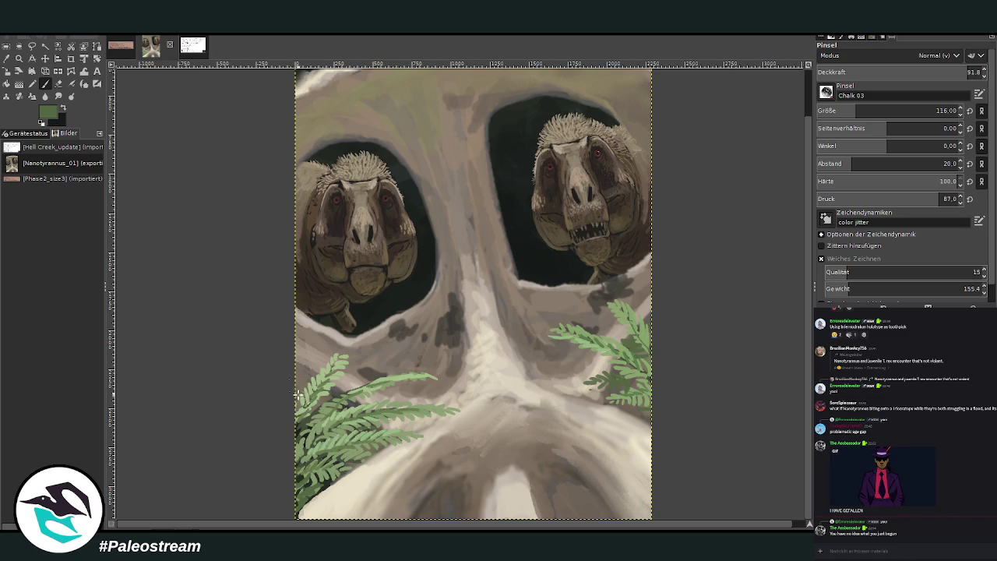
key(minus)
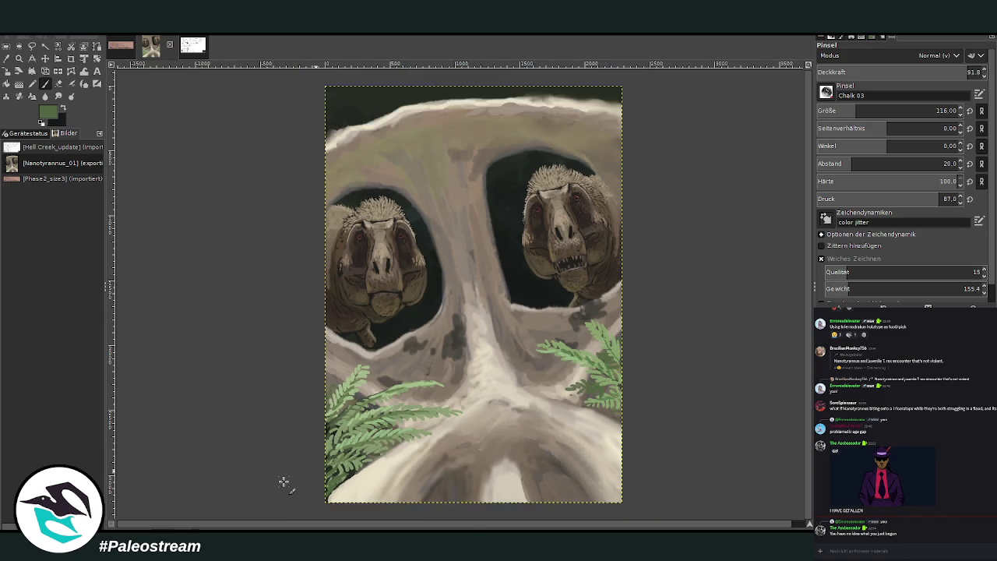
Sample a lighter leaf green and highlight the fern leaflets and frond midribs.
key(minus)
key(minus)
click(19, 59)
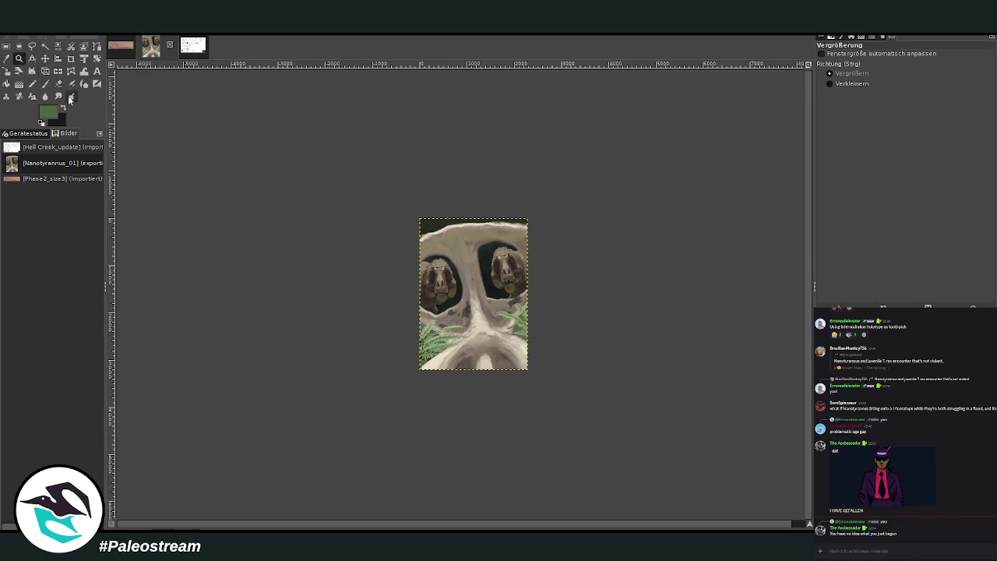
mouse_move(455, 297)
mouse_down()
mouse_move(288, 129)
mouse_move(658, 424)
mouse_up()
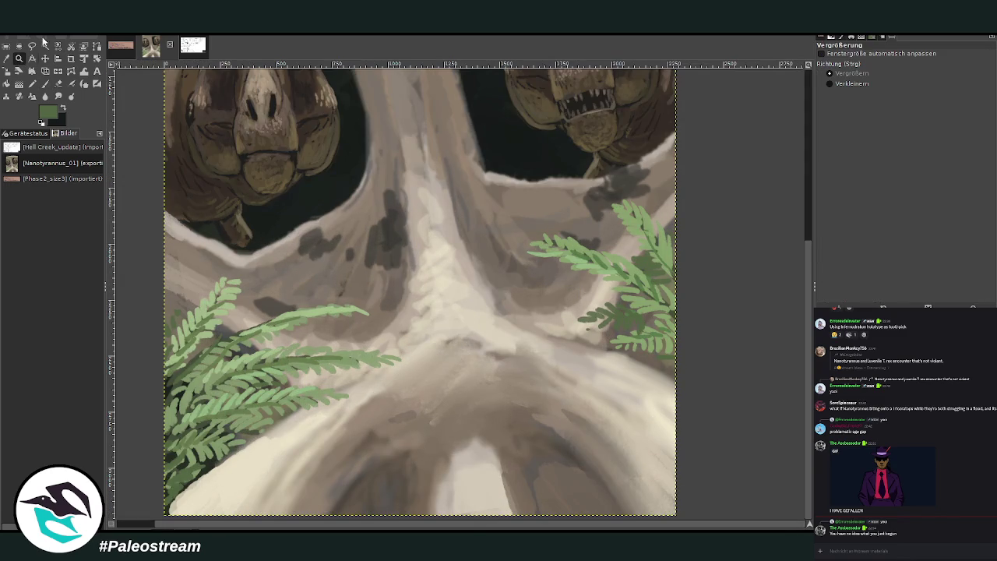
key(o)
click(329, 308)
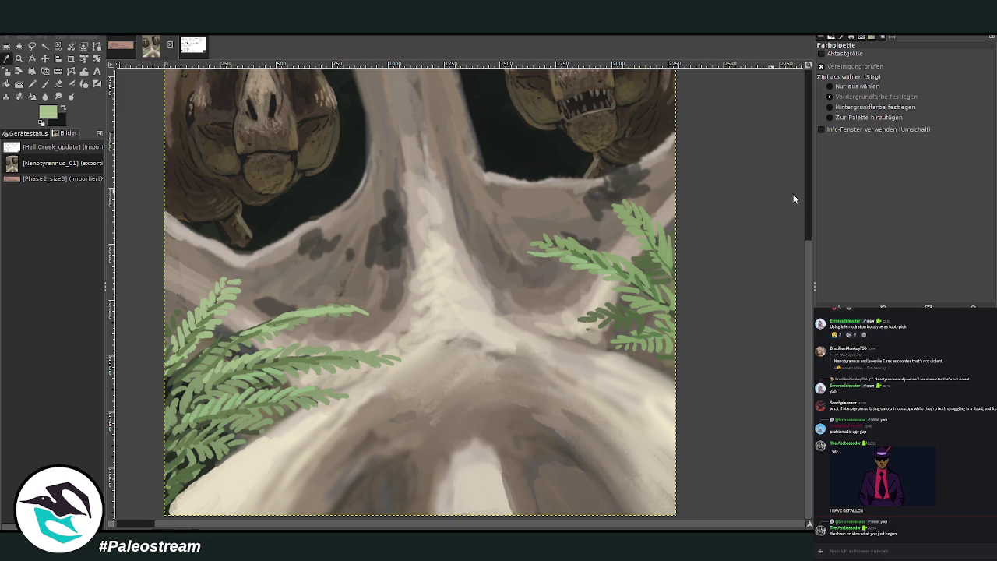
click(45, 83)
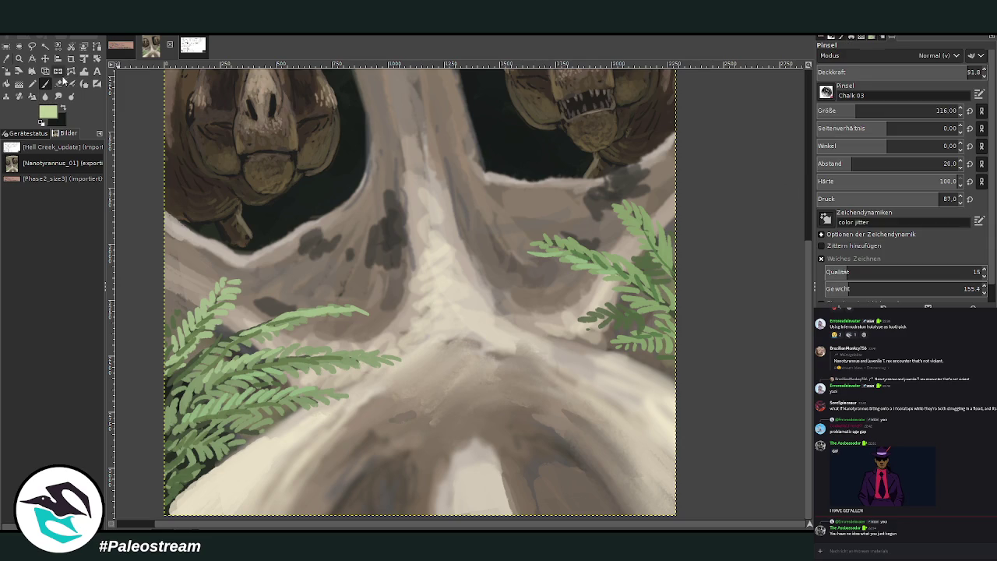
mouse_move(293, 366)
mouse_down()
mouse_move(366, 359)
mouse_move(307, 362)
mouse_up()
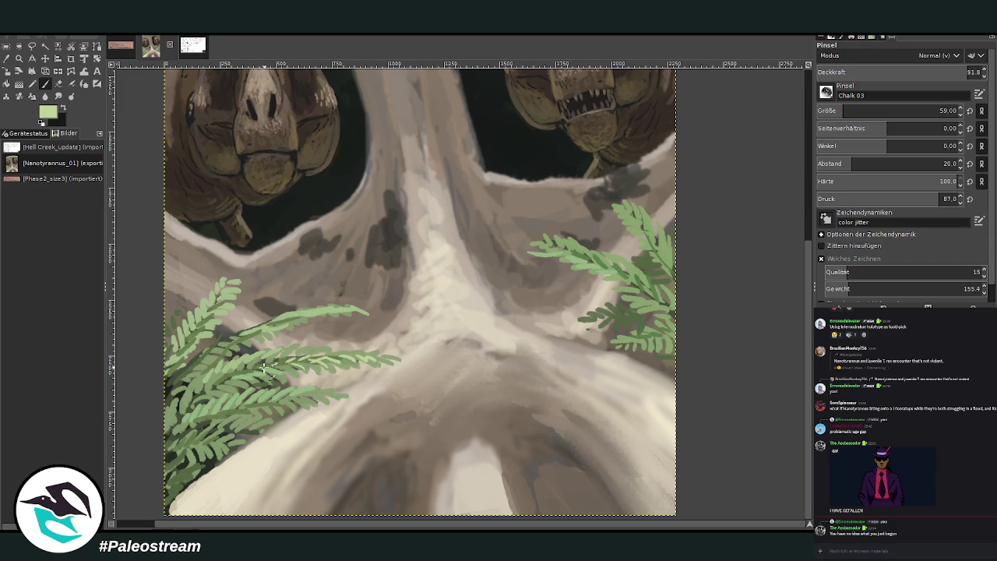
drag(652, 297, 562, 254)
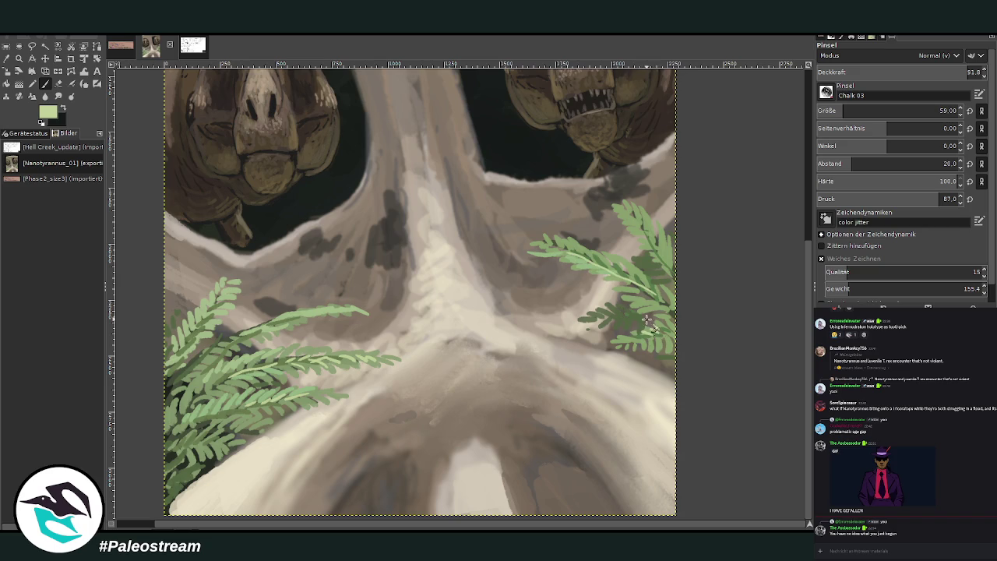
drag(584, 258, 549, 240)
drag(609, 259, 640, 276)
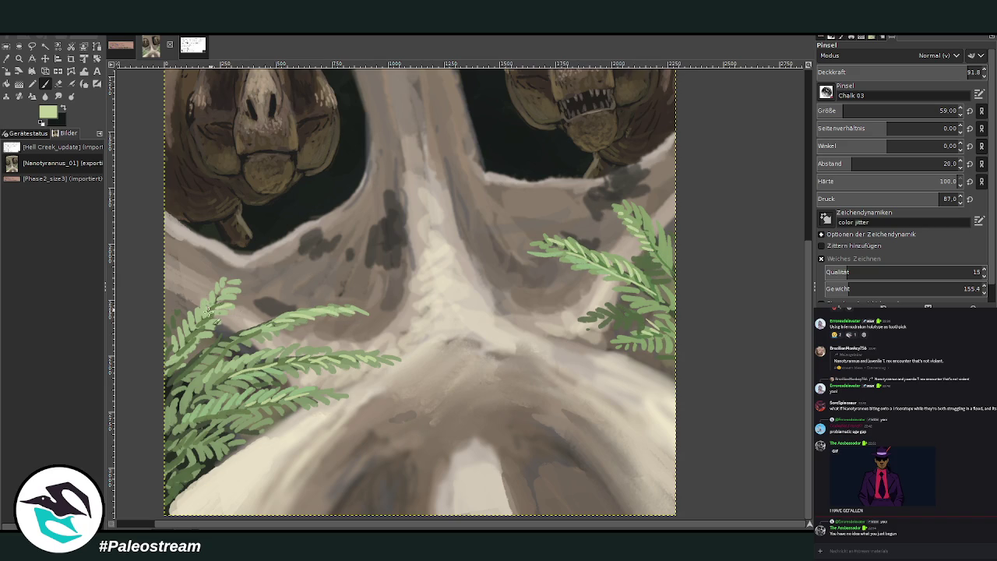
mouse_move(203, 334)
mouse_down()
mouse_move(191, 352)
mouse_move(215, 362)
mouse_move(198, 370)
mouse_move(243, 390)
mouse_move(193, 409)
mouse_up()
drag(224, 438, 178, 443)
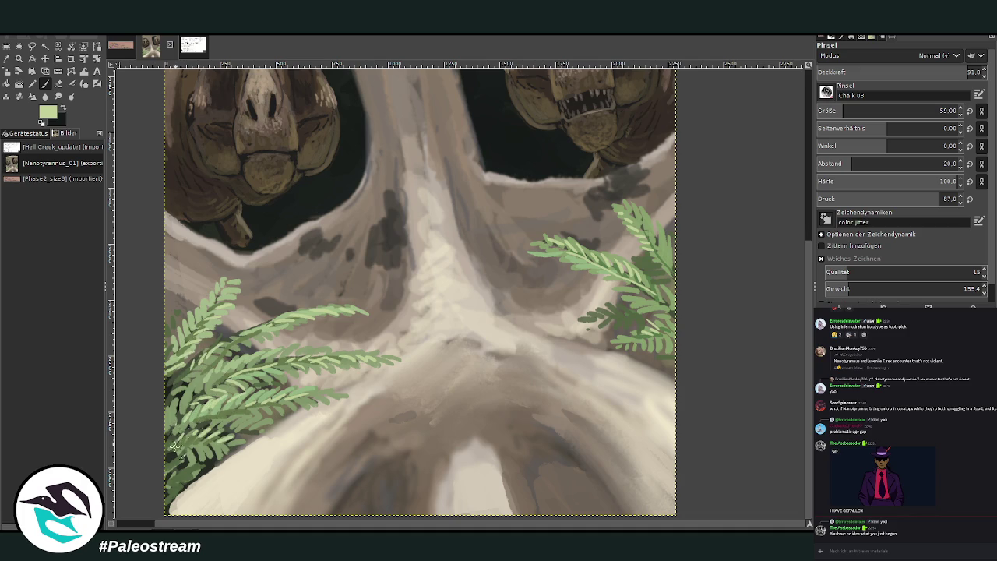
Re-apply the Gaussian blur and zoom in on the middle of the skull.
key(shift+ctrl+j)
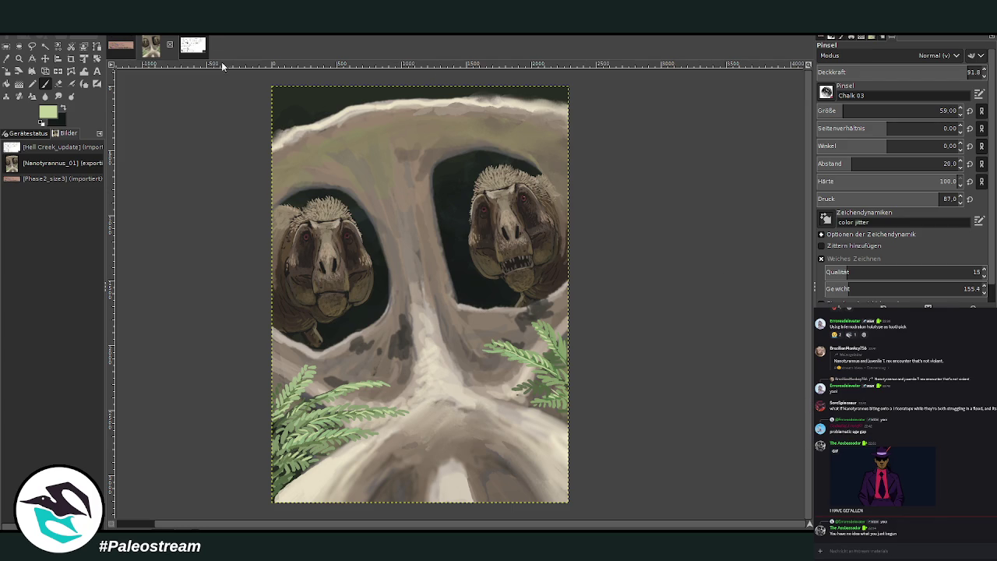
key(ctrl+f)
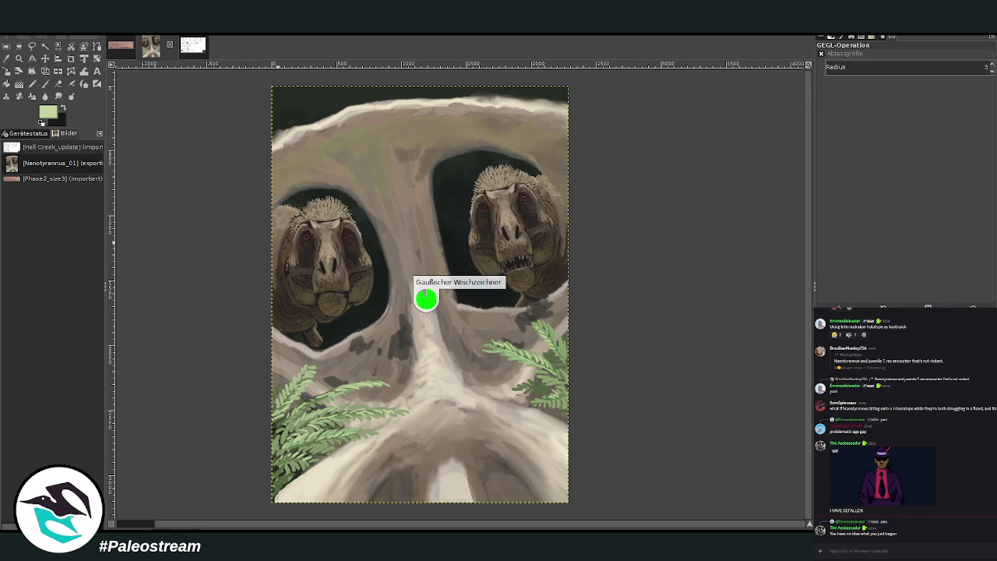
key(z)
drag(268, 243, 542, 445)
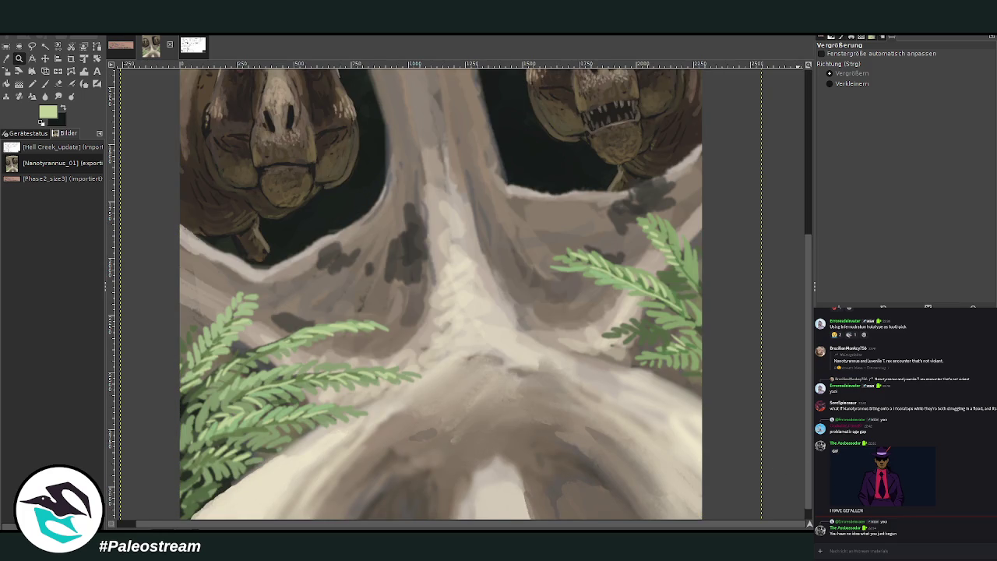
Sample a grey from the bone and set the Smudge tool size to 146.
key(o)
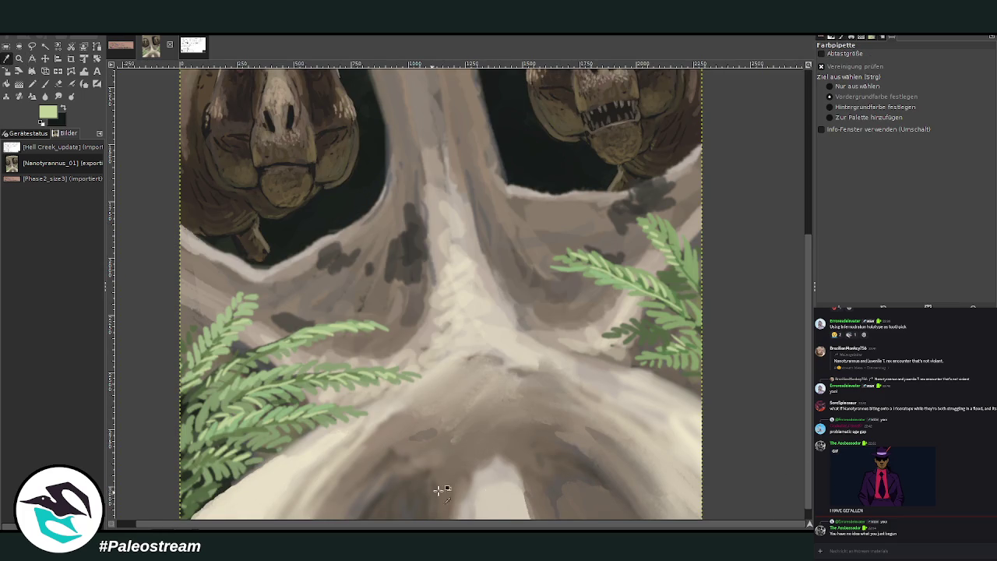
click(554, 481)
click(58, 96)
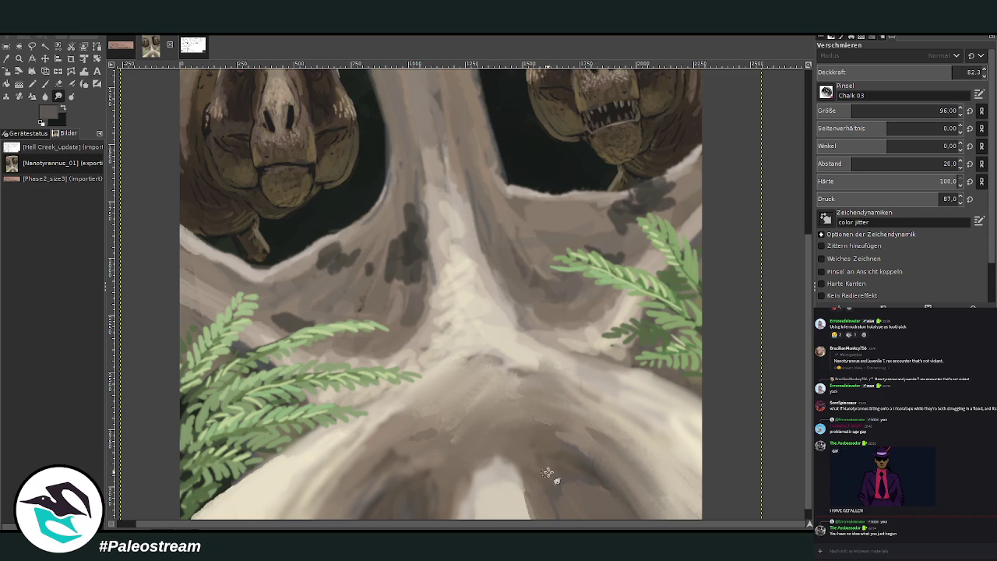
click(936, 110)
key(r)
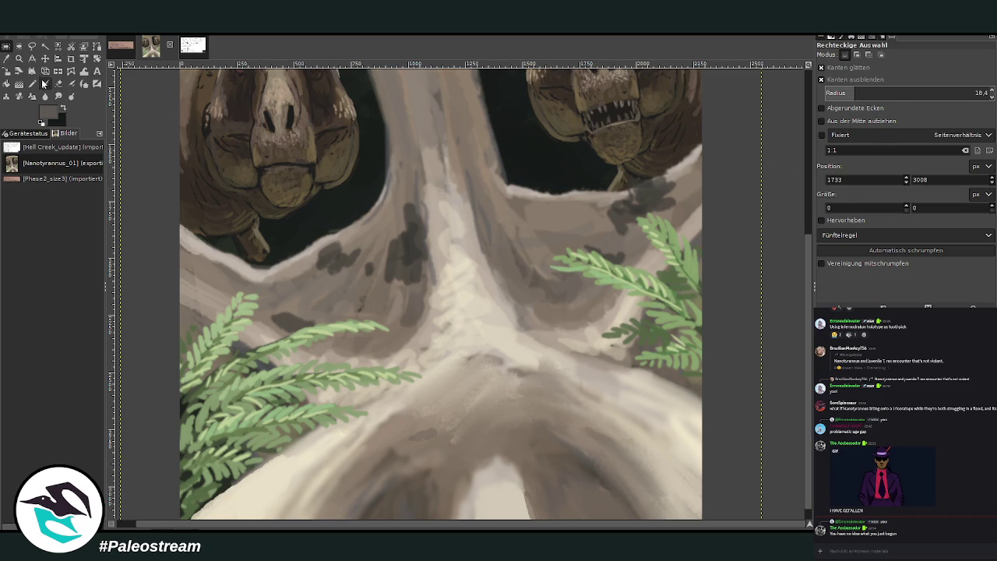
Paint dark shadows under the right fern with brush size 119 at 74.4 opacity.
click(45, 84)
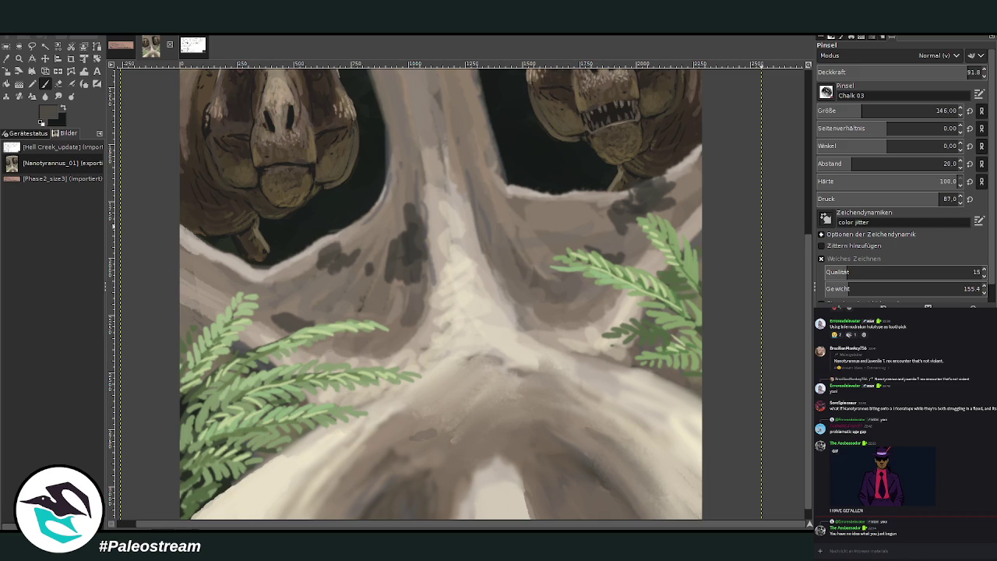
click(946, 110)
text(99)
key(Return)
key(Page_Up)
drag(623, 343, 601, 343)
click(857, 109)
click(942, 70)
mouse_move(683, 304)
mouse_down()
mouse_move(556, 301)
mouse_move(643, 312)
mouse_move(632, 324)
mouse_move(615, 319)
mouse_up()
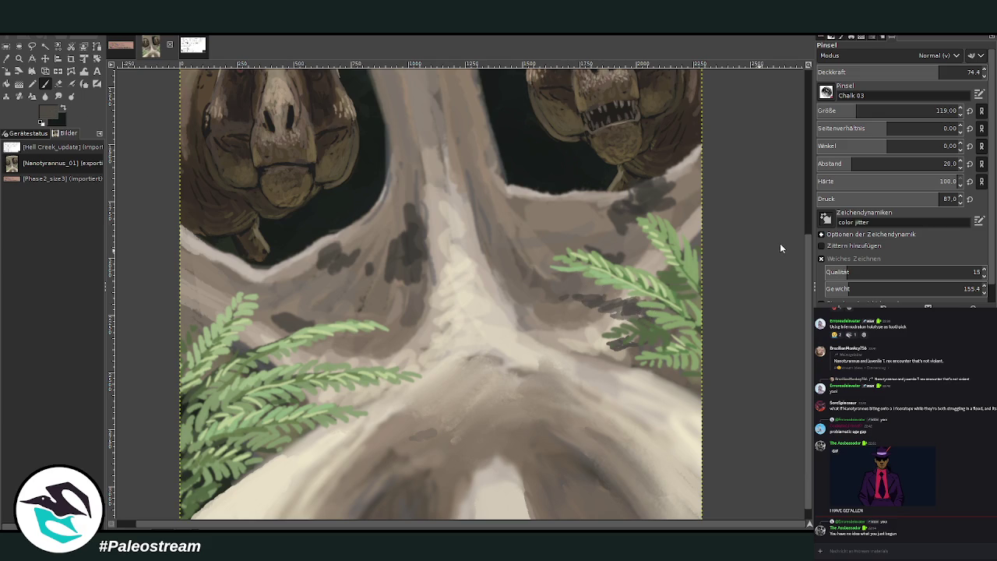
mouse_move(634, 339)
mouse_down()
mouse_move(599, 347)
mouse_move(614, 319)
mouse_move(567, 296)
mouse_up()
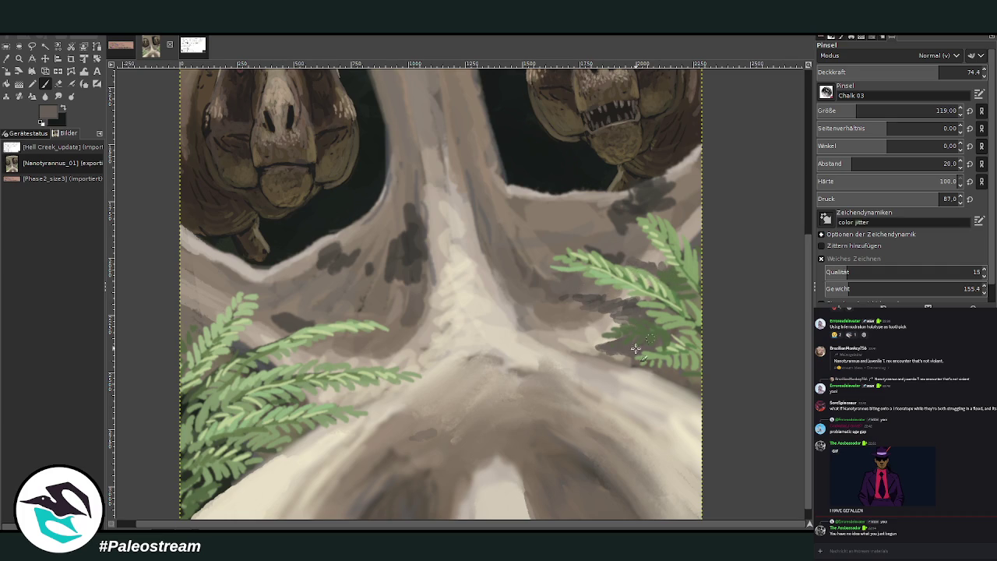
drag(658, 373, 611, 360)
Shade below the left fern, sample the bone's grey-brown, and re-apply the Gaussian blur.
key(shift+e)
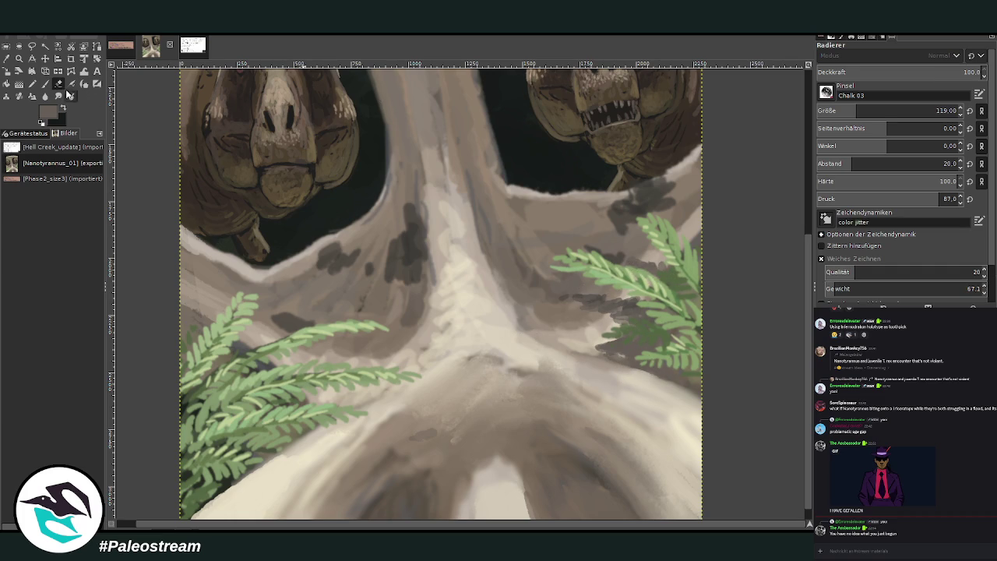
key(p)
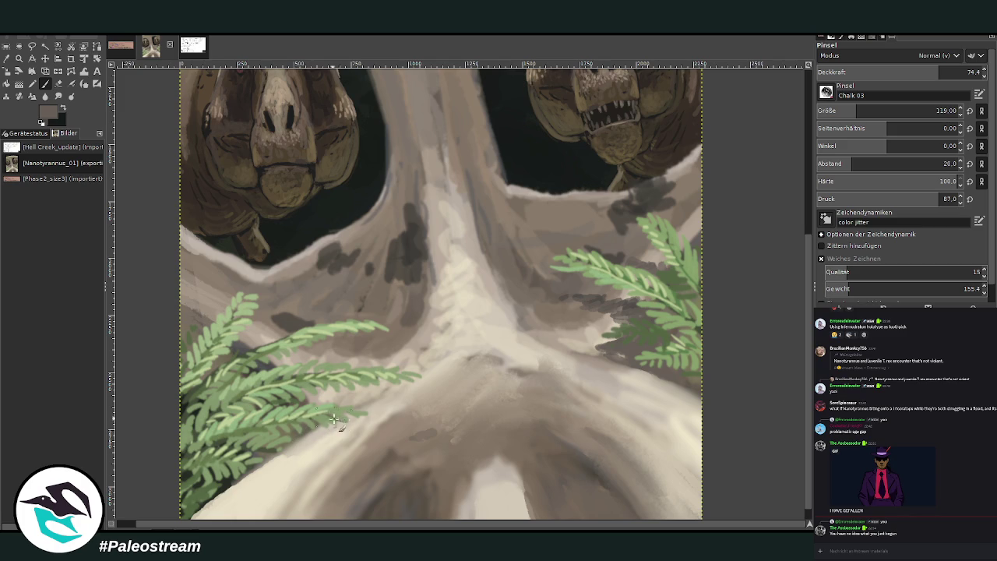
mouse_move(313, 401)
mouse_down()
mouse_move(406, 381)
mouse_move(311, 401)
mouse_move(346, 401)
mouse_up()
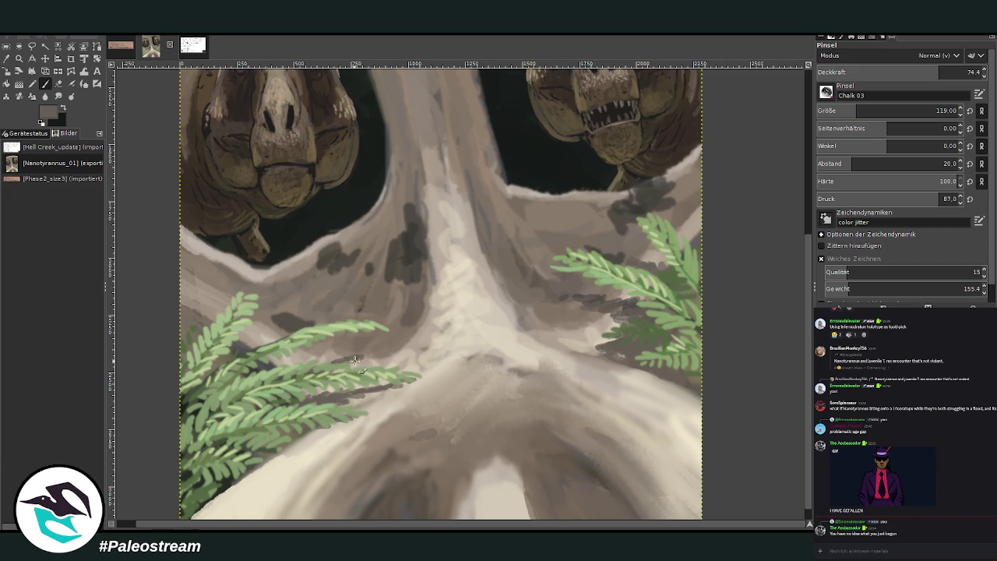
key(o)
click(366, 265)
key(p)
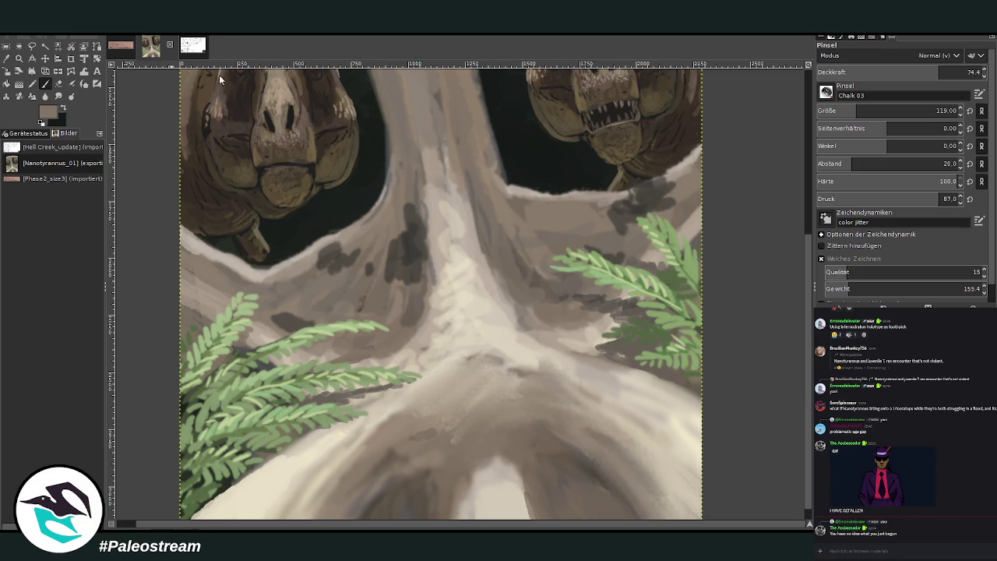
key(ctrl+shift+f)
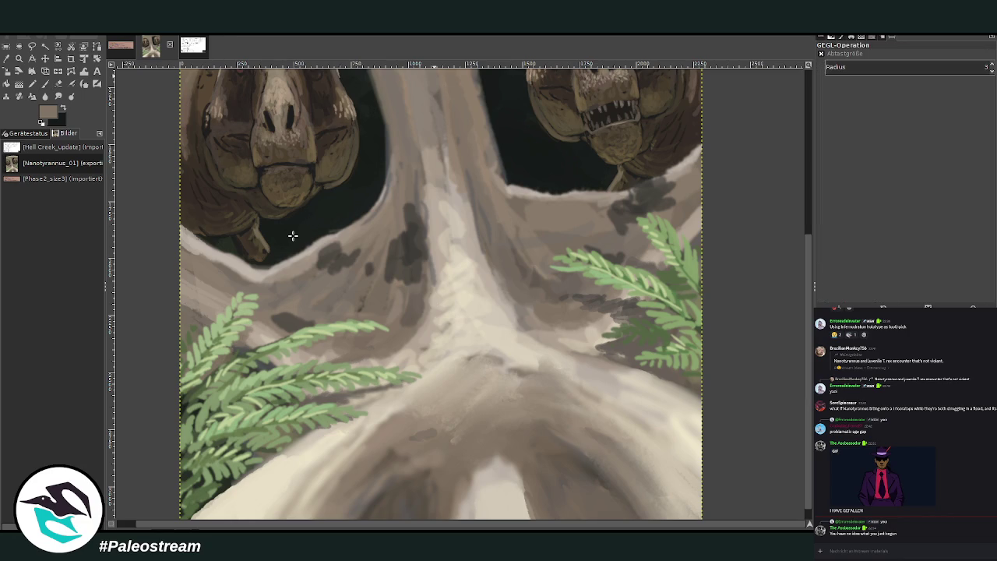
Zoom out, then enlarge the skull-and-tyrannosaur painting to fill the window height.
key(minus)
key(minus)
key(minus)
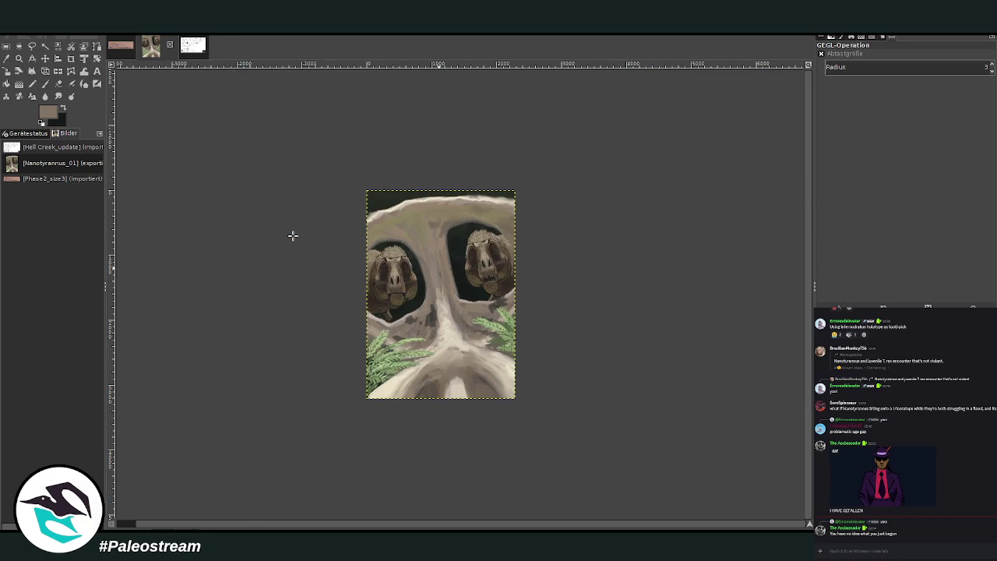
key(z)
drag(362, 166, 556, 402)
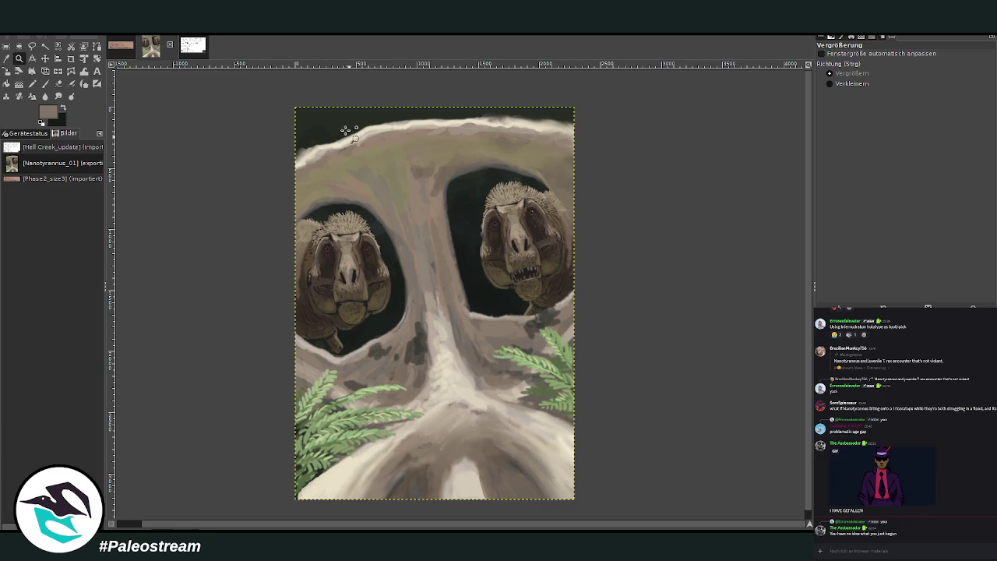
drag(286, 92, 598, 421)
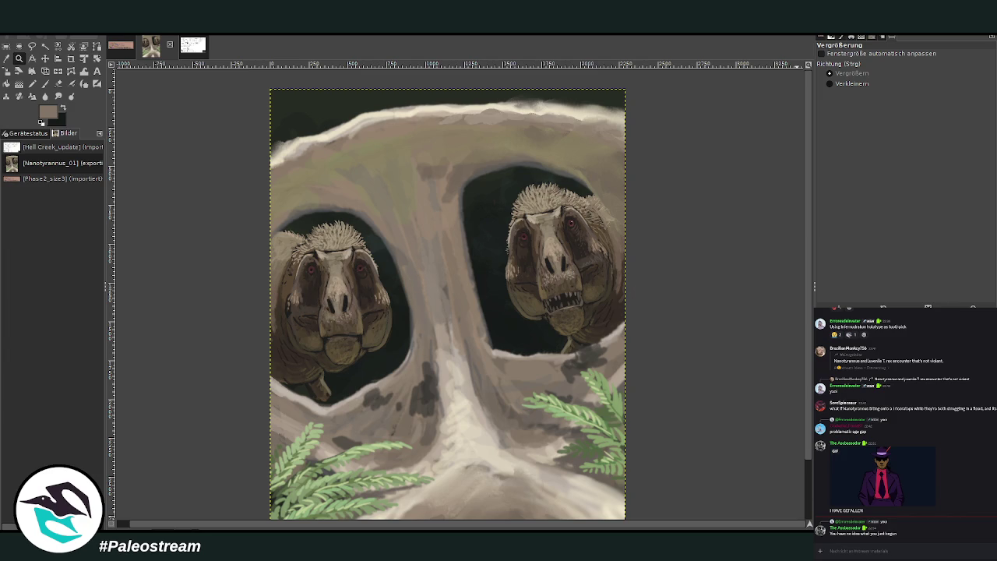
click(6, 58)
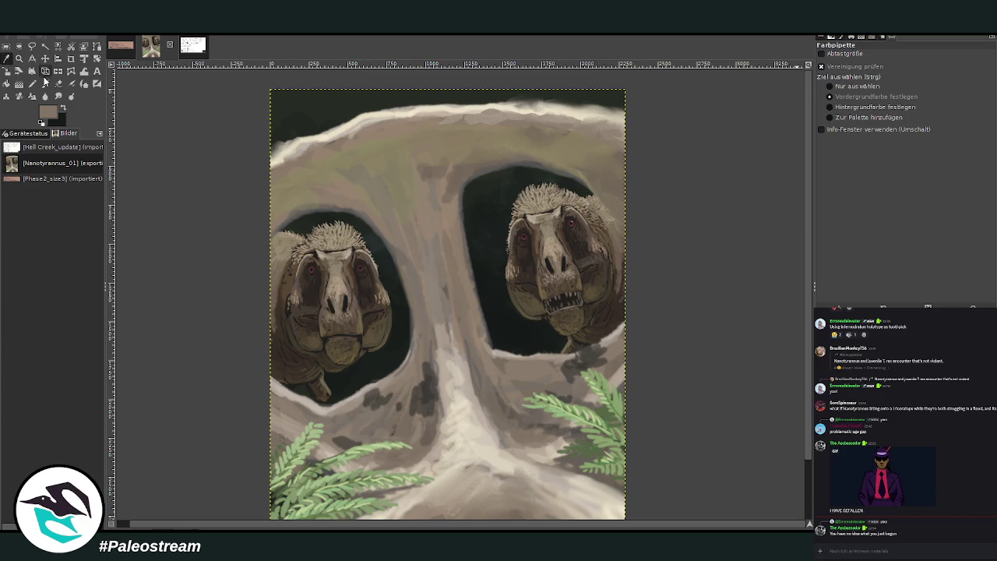
With sampled fern green at size 169 and about 80 opacity, paint fern leaves in the right eye socket.
click(588, 444)
key(p)
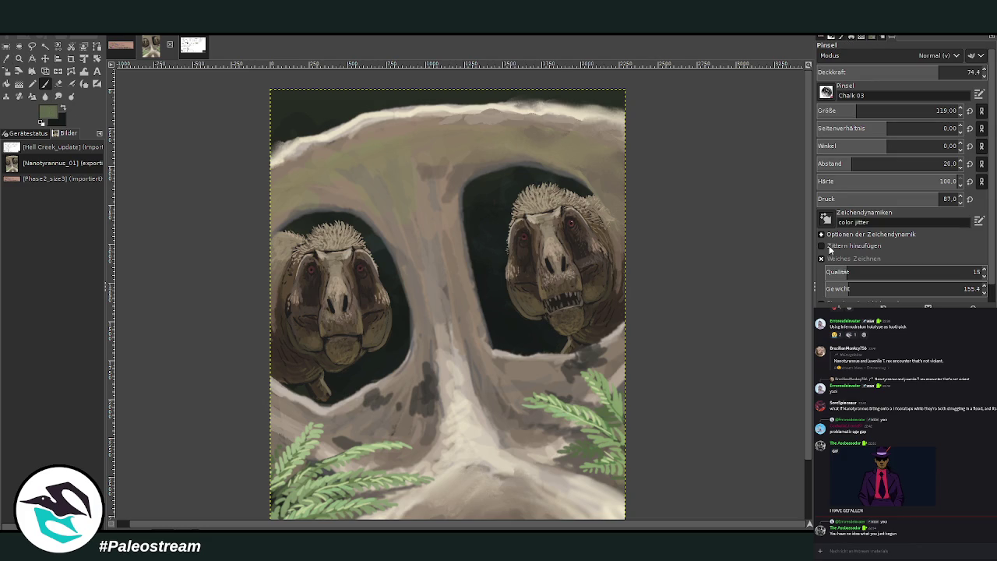
drag(864, 110, 892, 110)
drag(939, 72, 952, 72)
drag(503, 286, 474, 281)
drag(952, 71, 948, 71)
drag(491, 305, 520, 320)
mouse_move(498, 287)
mouse_down()
mouse_move(476, 280)
mouse_move(474, 266)
mouse_up()
drag(518, 308, 500, 330)
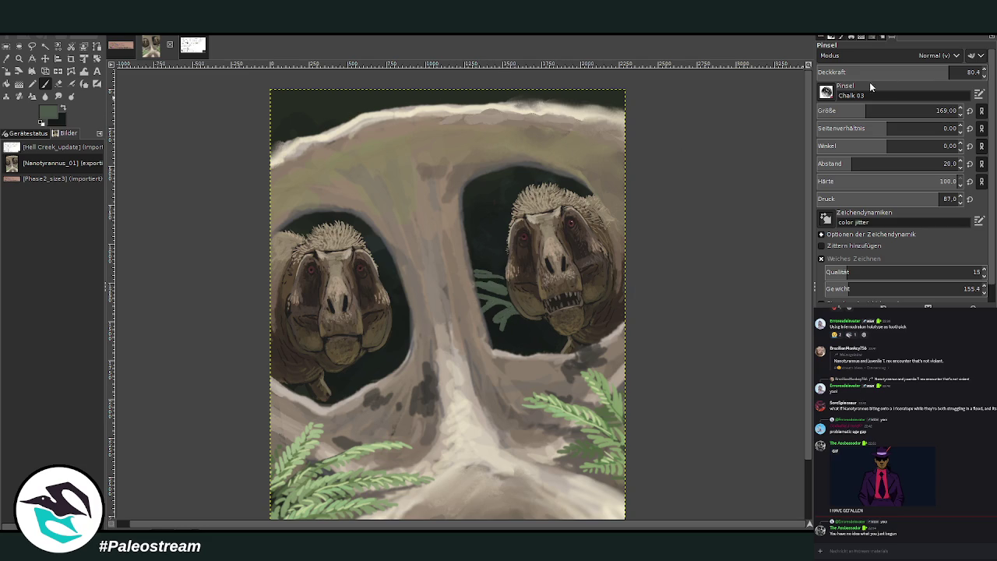
click(894, 72)
drag(504, 277, 484, 244)
Paint ferns in the left socket, below the right jaw, along the top edge and beside the right face.
drag(365, 373, 404, 343)
drag(526, 363, 549, 343)
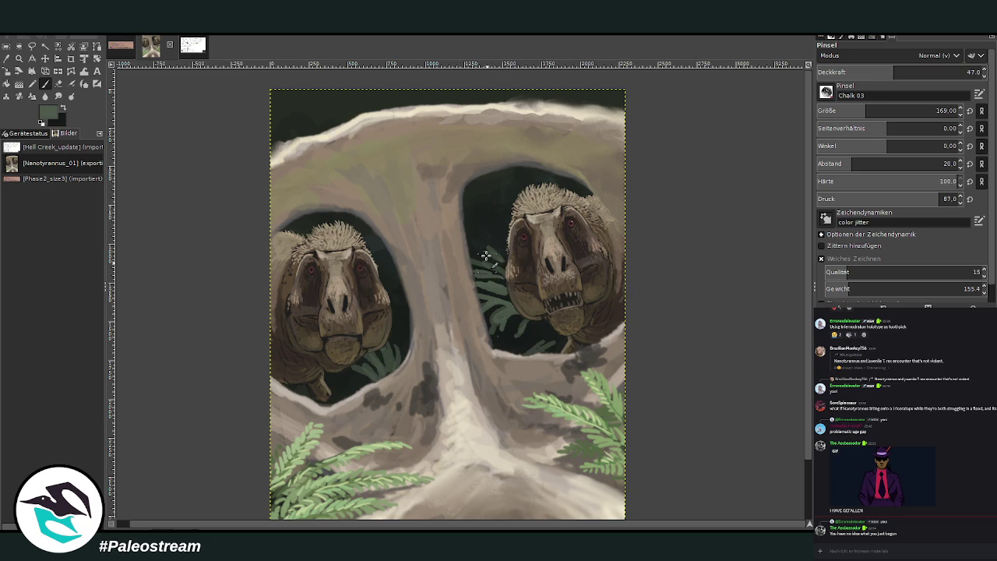
drag(301, 227, 344, 214)
mouse_move(294, 98)
mouse_down()
mouse_move(327, 124)
mouse_move(279, 92)
mouse_move(343, 108)
mouse_move(366, 92)
mouse_move(272, 93)
mouse_up()
drag(280, 140, 273, 98)
drag(347, 113, 386, 99)
drag(296, 113, 273, 89)
drag(294, 140, 274, 103)
drag(327, 132, 393, 87)
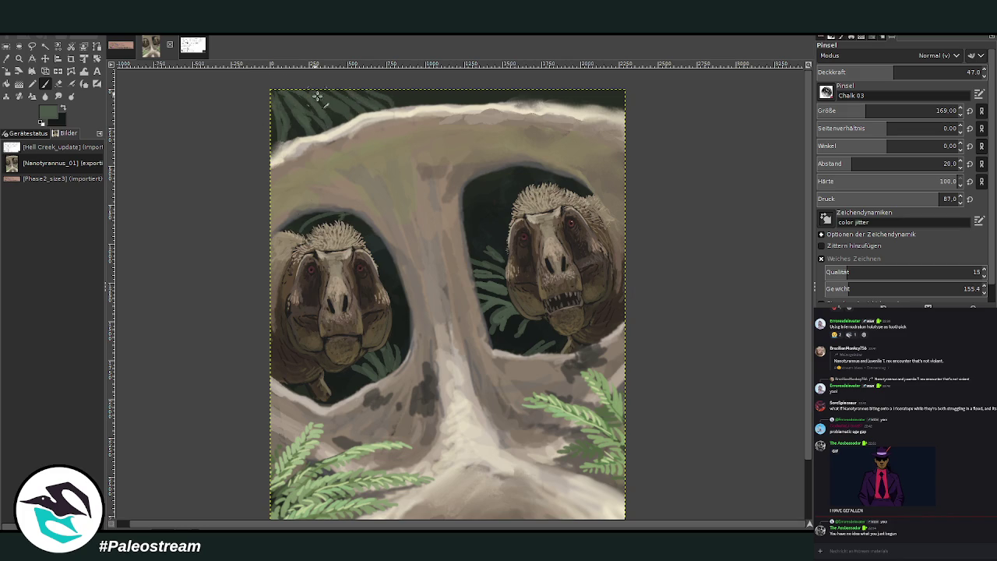
mouse_move(620, 103)
mouse_down()
mouse_move(602, 89)
mouse_move(544, 93)
mouse_up()
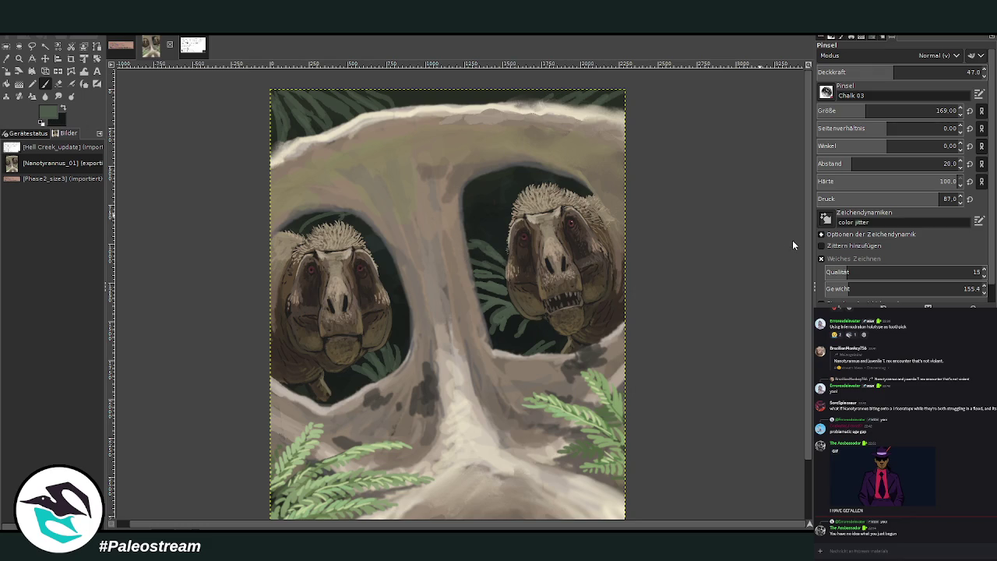
drag(514, 263, 489, 231)
mouse_move(538, 314)
mouse_down()
mouse_move(503, 340)
mouse_move(520, 349)
mouse_up()
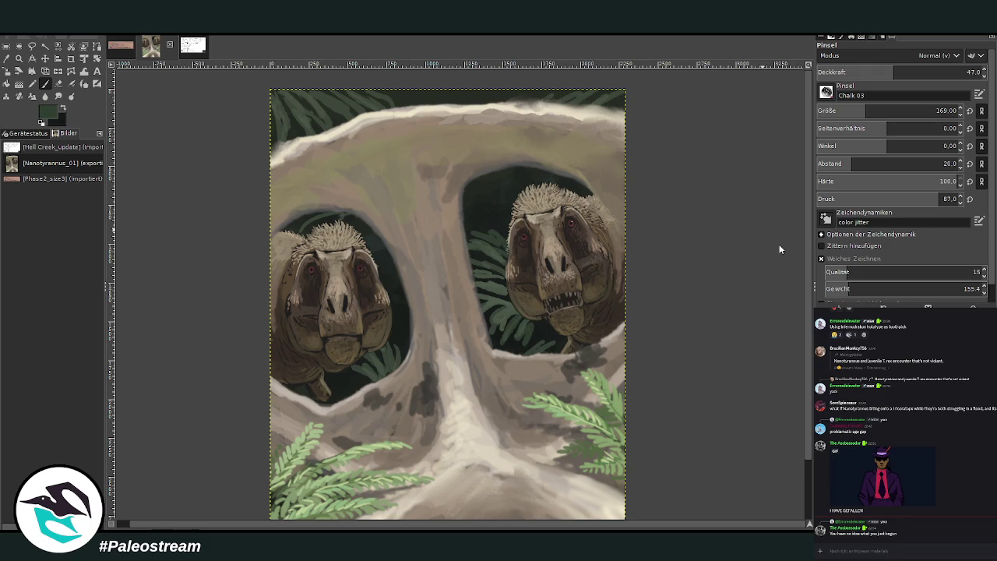
mouse_move(367, 356)
mouse_down()
mouse_move(363, 380)
mouse_move(395, 345)
mouse_move(408, 359)
mouse_move(341, 382)
mouse_move(327, 409)
mouse_up()
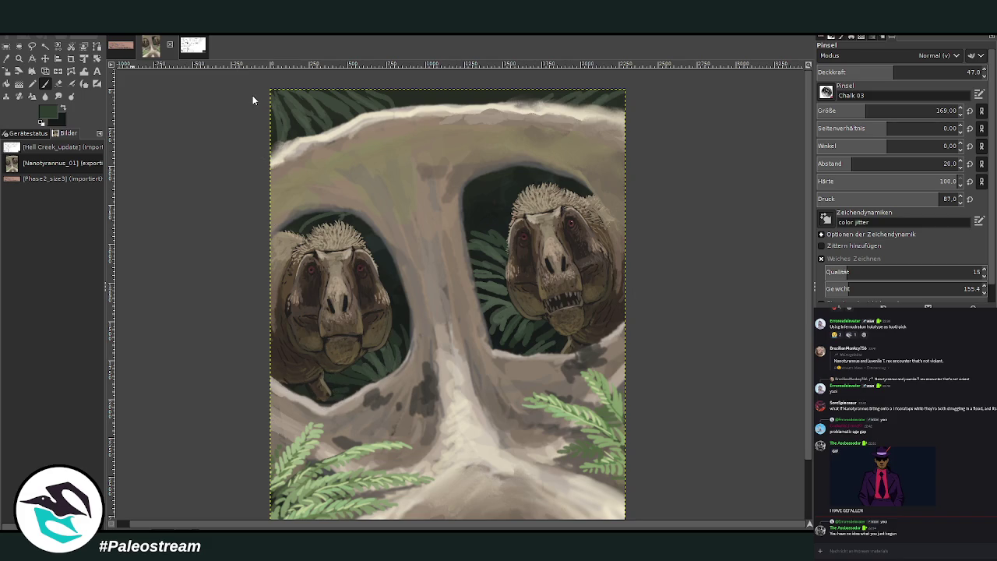
Re-apply the Gaussian blur to the new ferns and zoom in on the two heads.
key(ctrl+f)
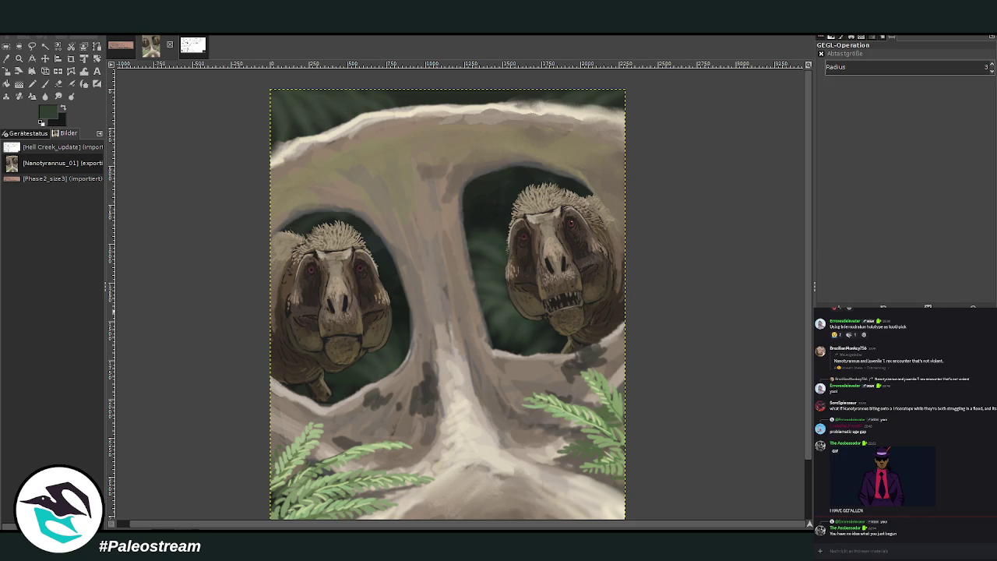
key(minus)
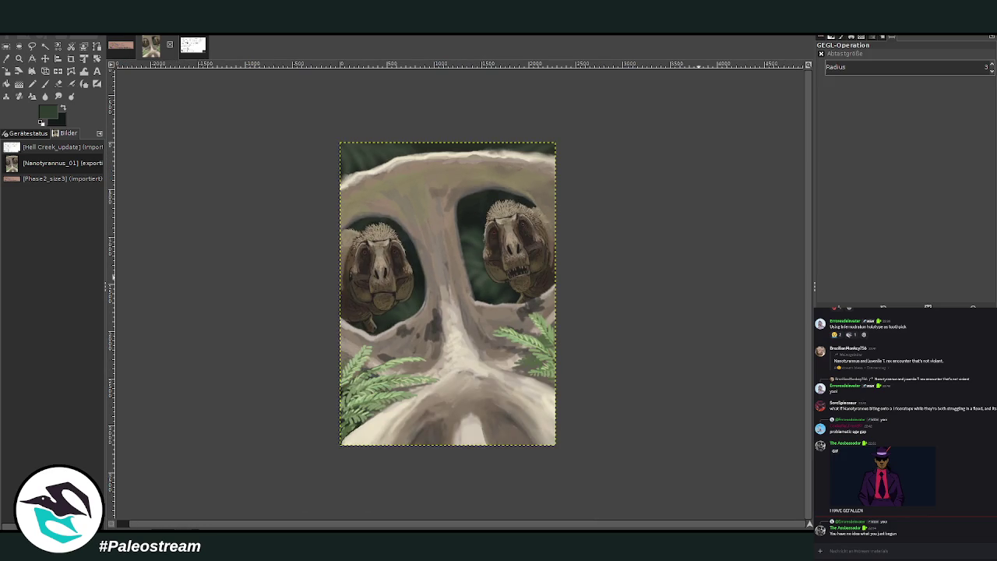
click(18, 58)
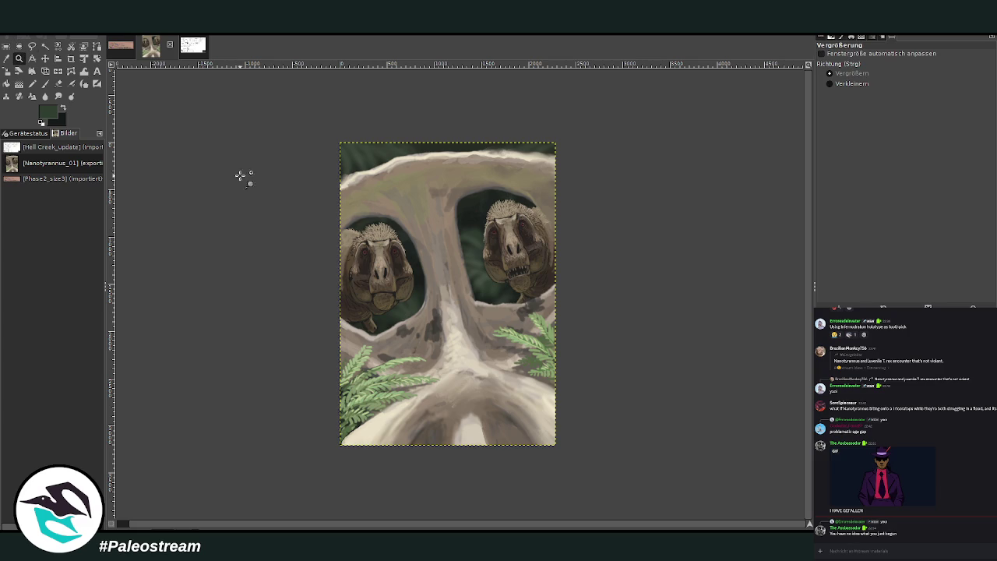
click(471, 389)
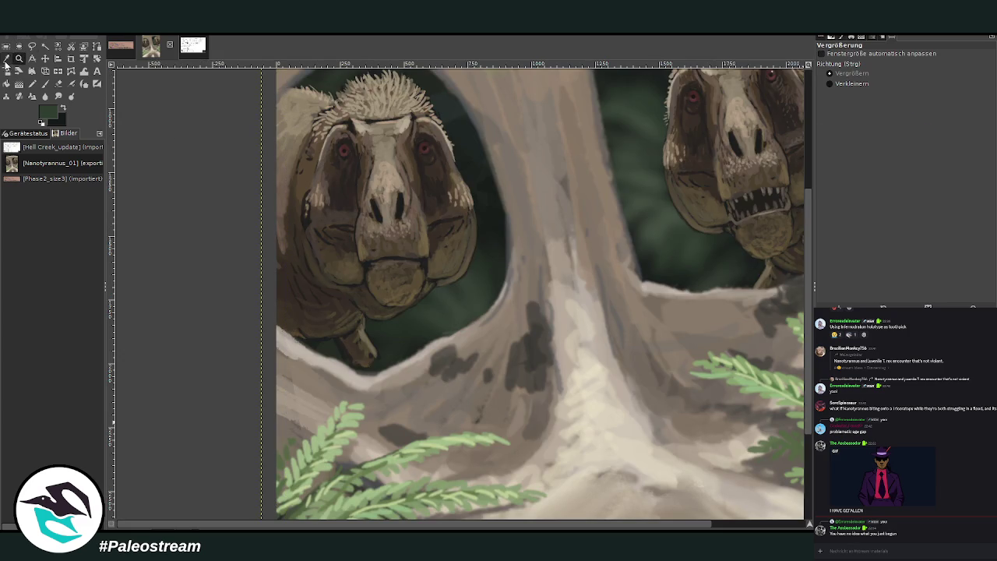
Paint the claw in sampled tan (opacity 74.8, size 94) and darken its tip brown.
click(6, 57)
click(380, 350)
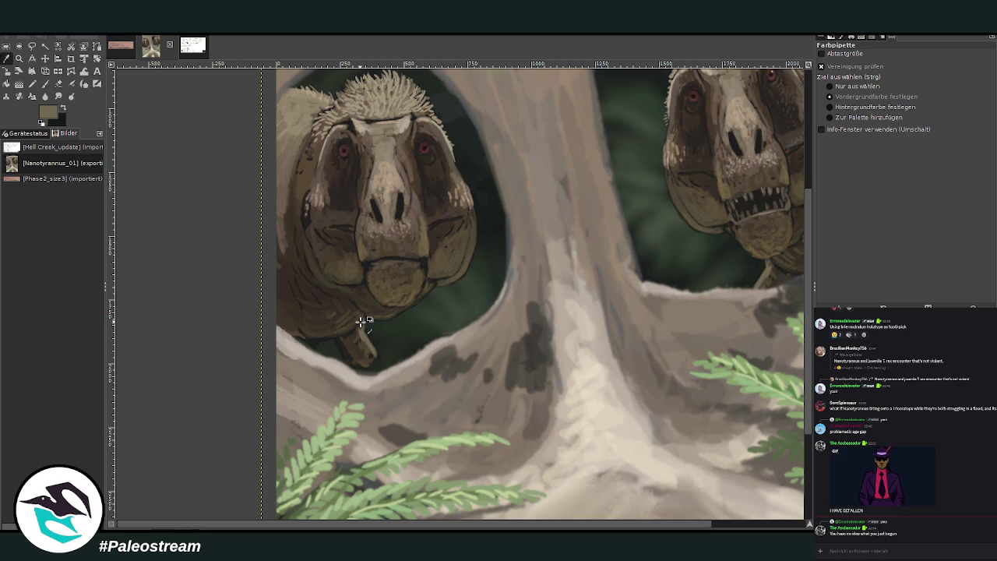
click(44, 83)
click(939, 72)
click(940, 111)
drag(374, 354, 378, 372)
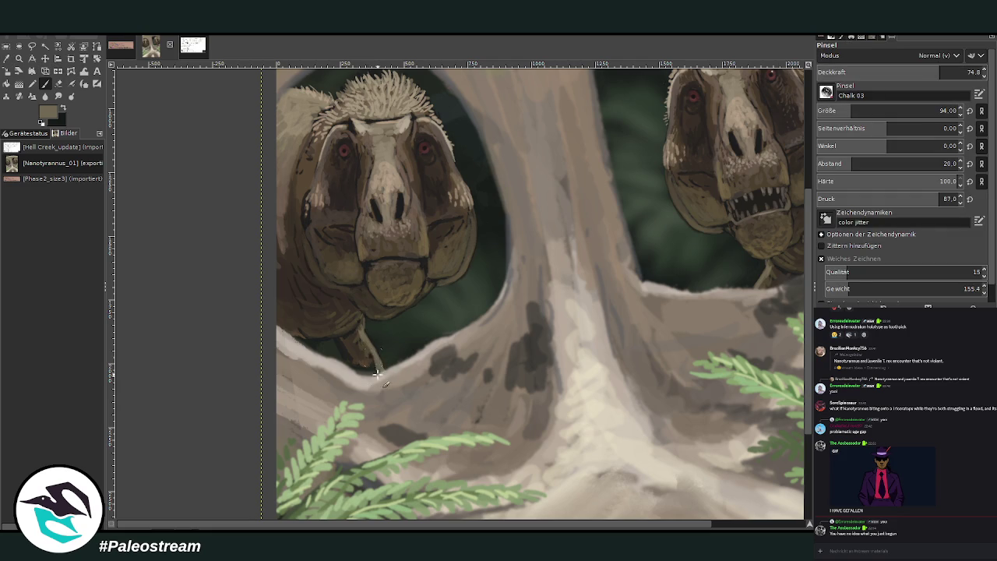
ctrl+click(367, 363)
drag(366, 364, 374, 380)
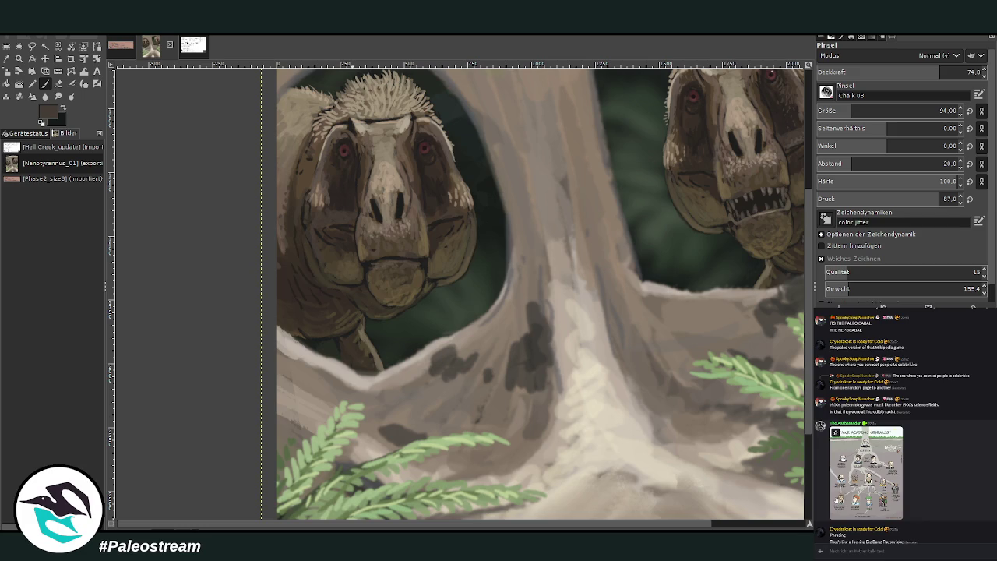
View and close an image shared in the chat, then fit the whole painting in the window.
click(836, 491)
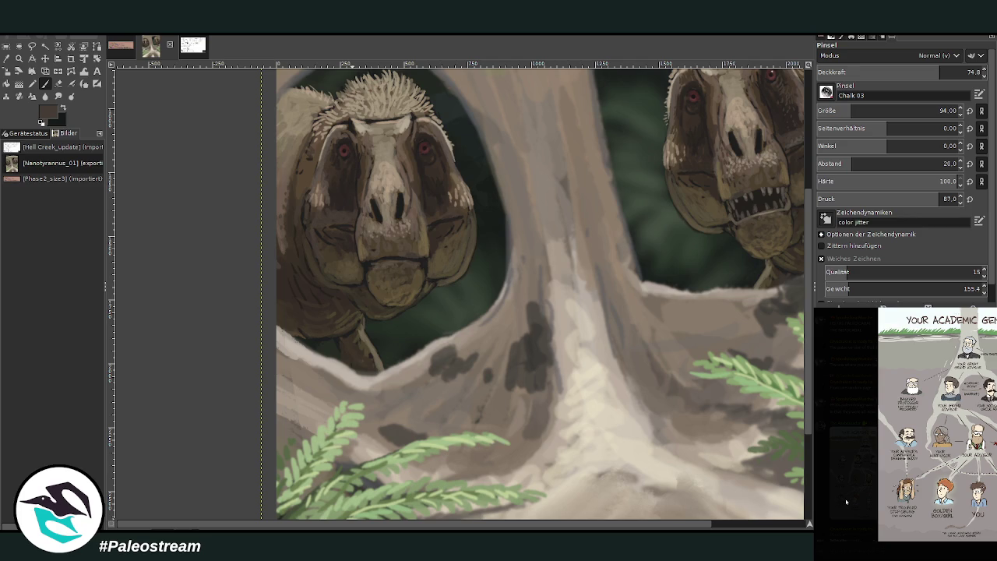
click(846, 499)
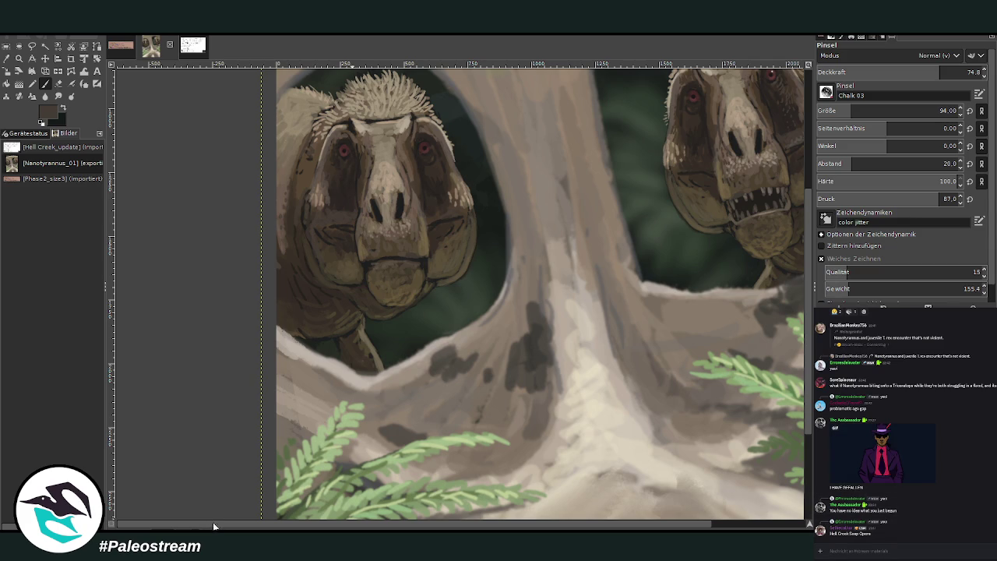
key(shift+ctrl+j)
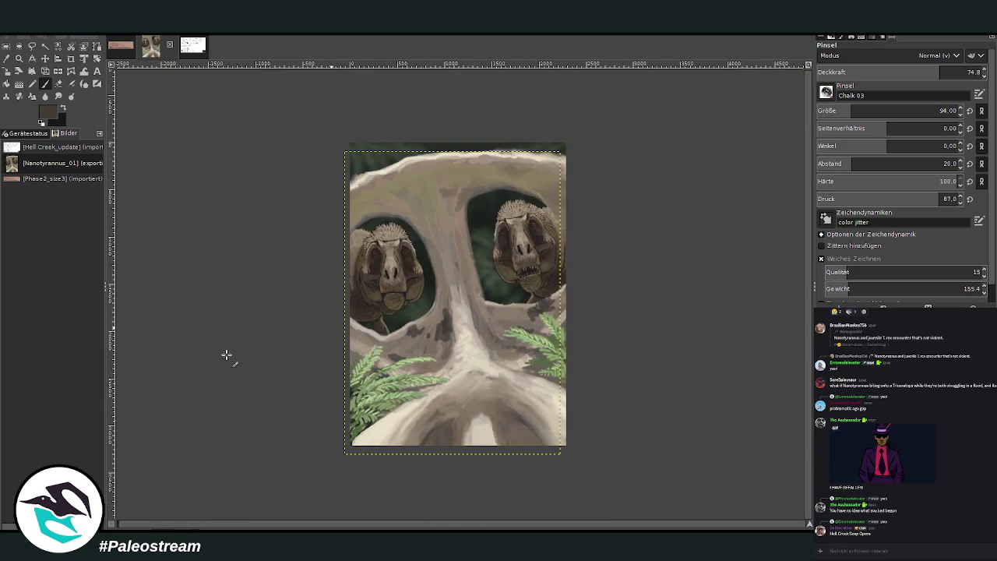
Frame the painting and set the Gradient tool to Nur Aufhellen mode at 28.3 opacity.
key(z)
drag(309, 123, 597, 478)
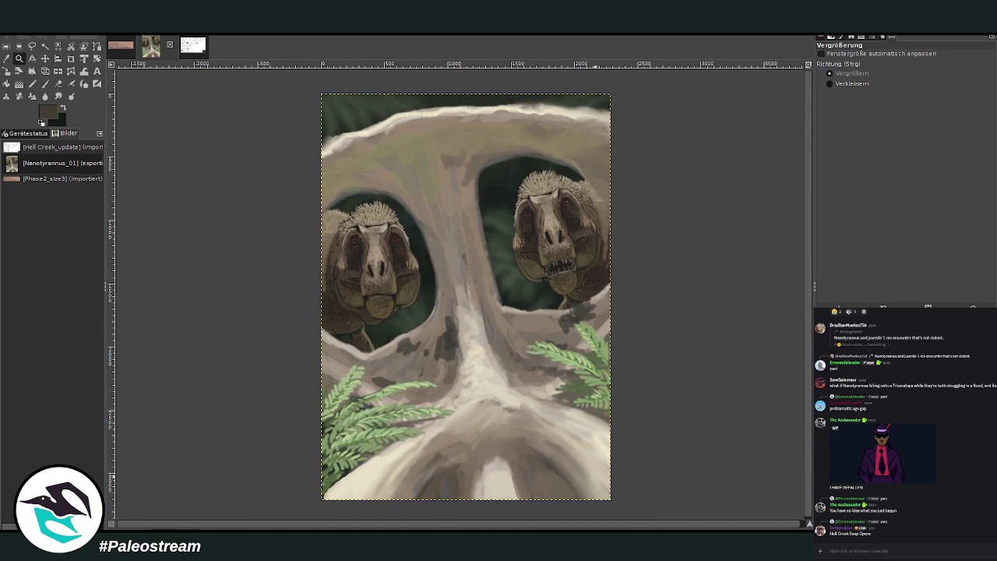
key(Page_Up)
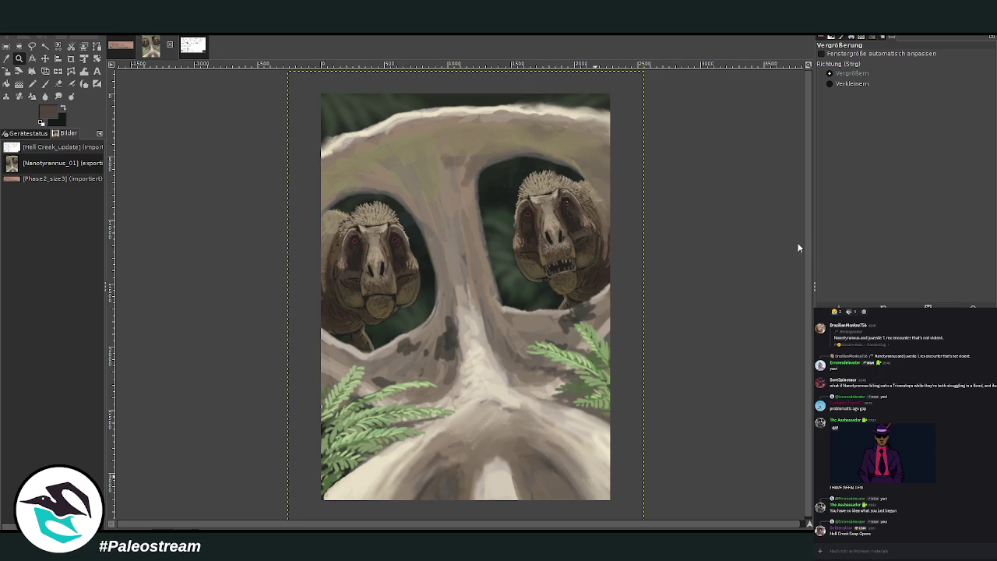
key(g)
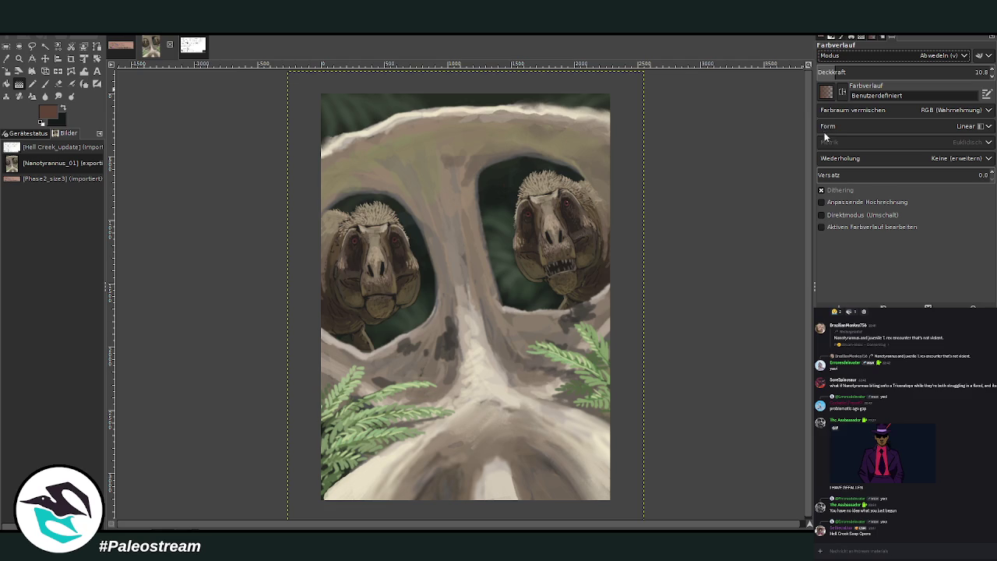
scroll(934, 55, up, 3)
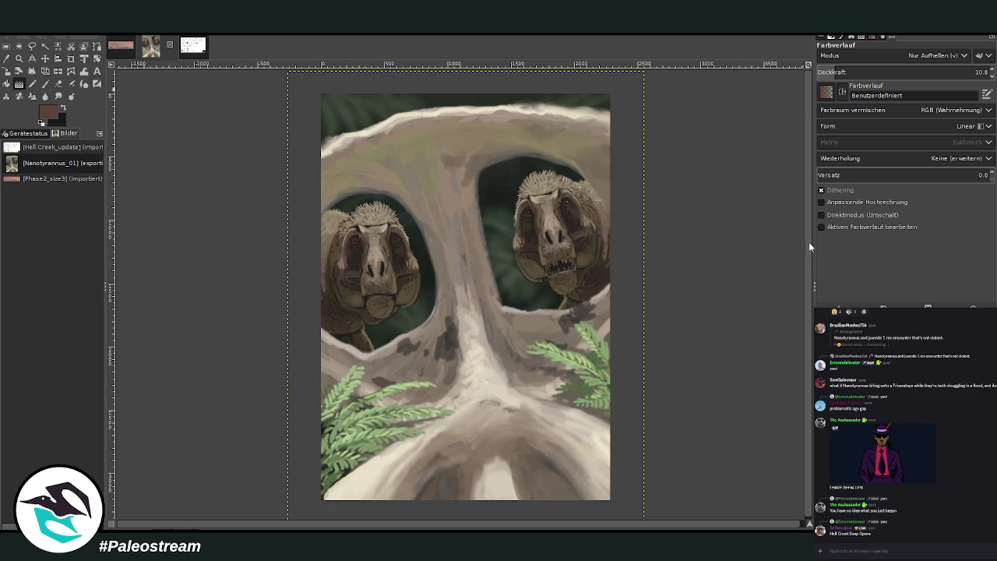
click(859, 71)
click(866, 71)
Draw lighten-only gradients along the skull's central ridge at 28.3, then 43.4 opacity.
drag(465, 420, 439, 83)
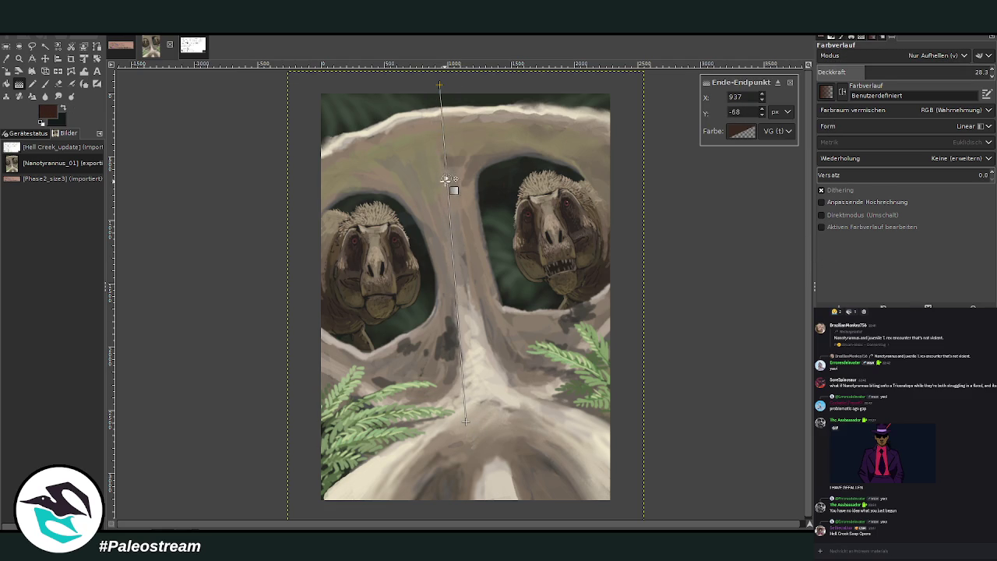
click(457, 293)
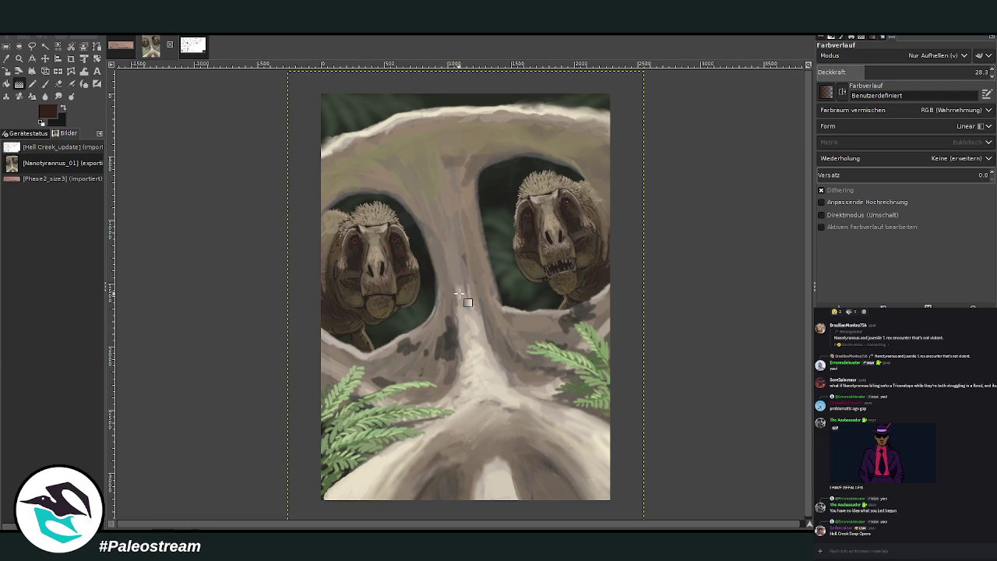
click(892, 72)
drag(447, 93, 452, 296)
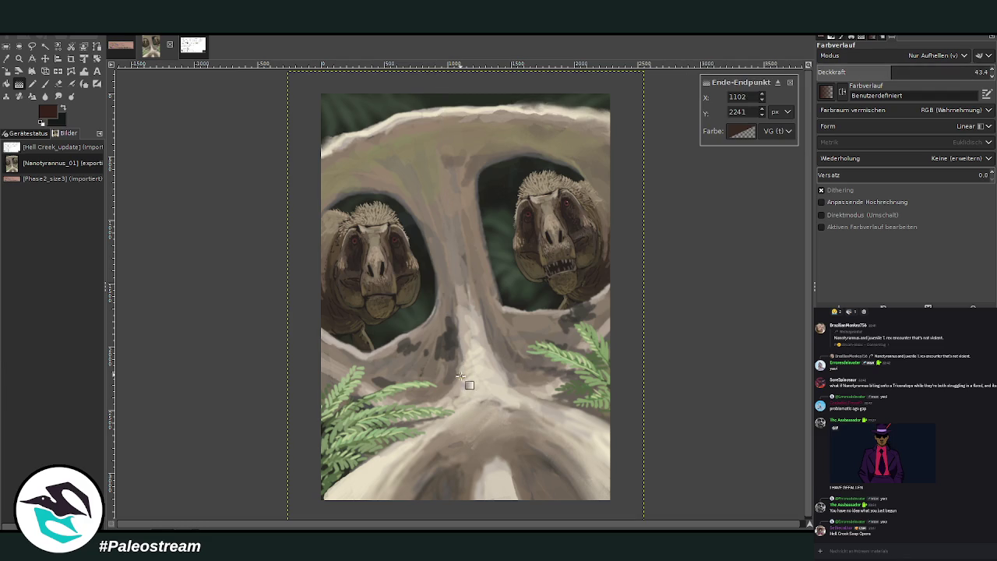
key(Return)
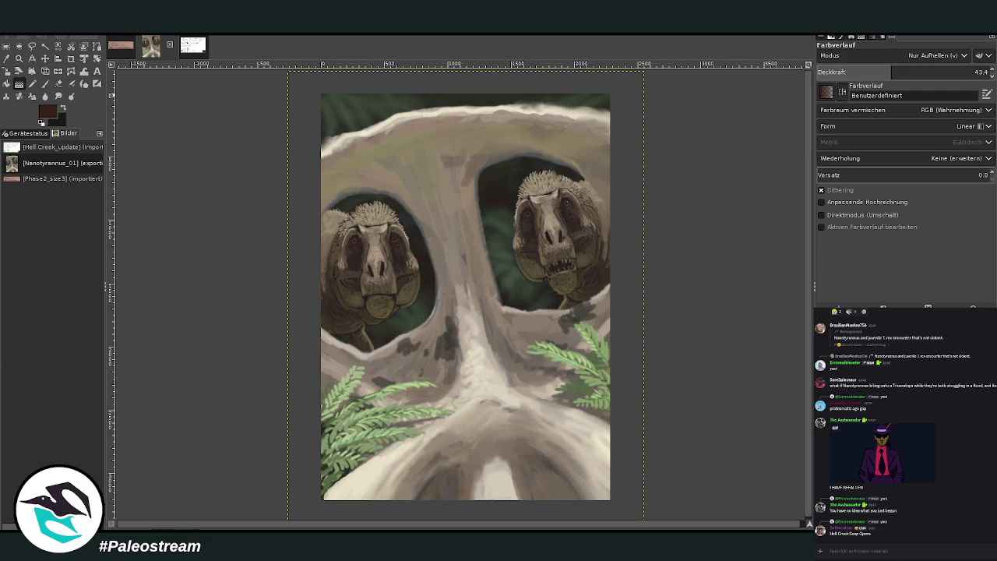
click(19, 59)
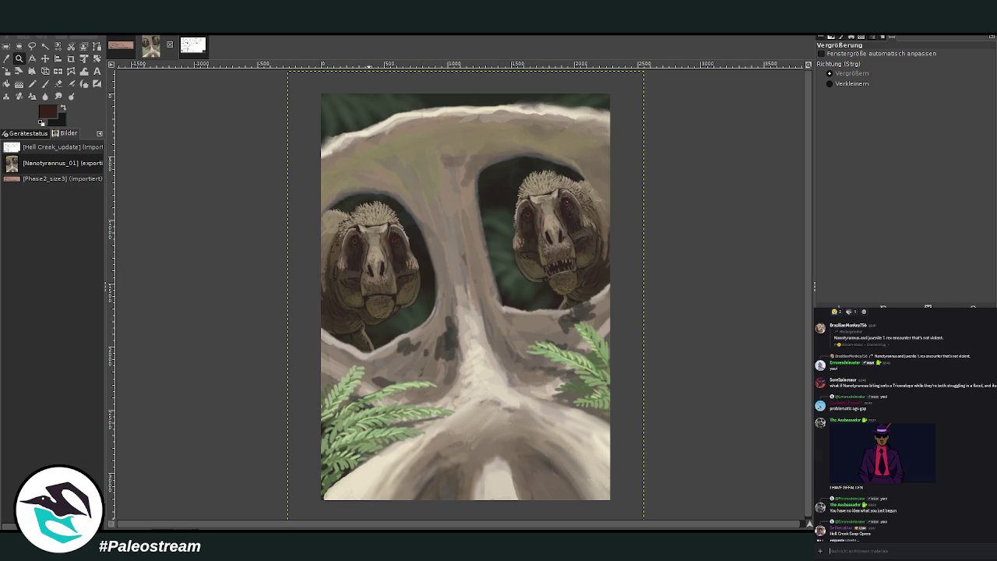
scroll(977, 459, down, 10)
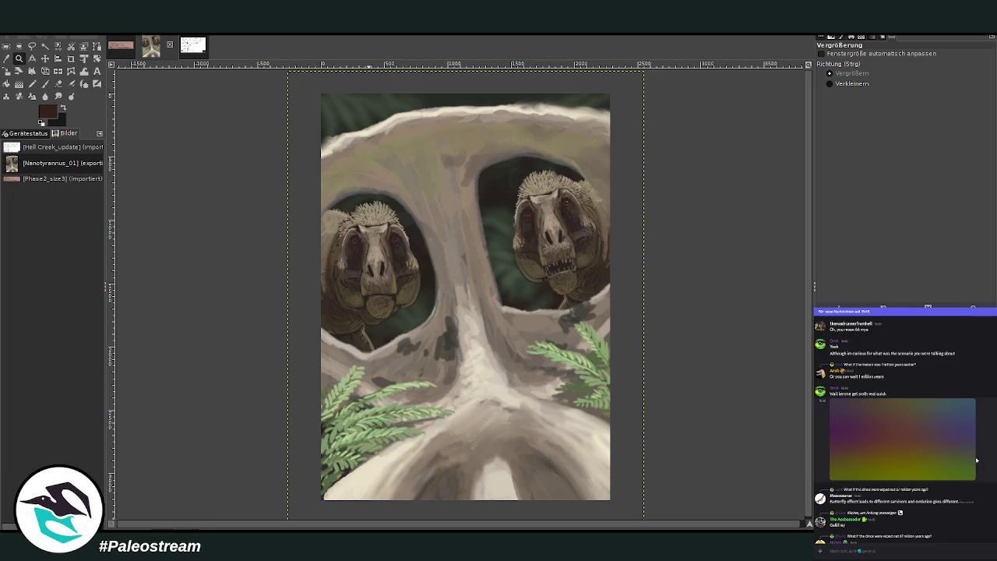
scroll(992, 454, down, 5)
scroll(992, 454, down, 5)
scroll(992, 455, down, 5)
scroll(992, 455, down, 3)
scroll(903, 413, down, 5)
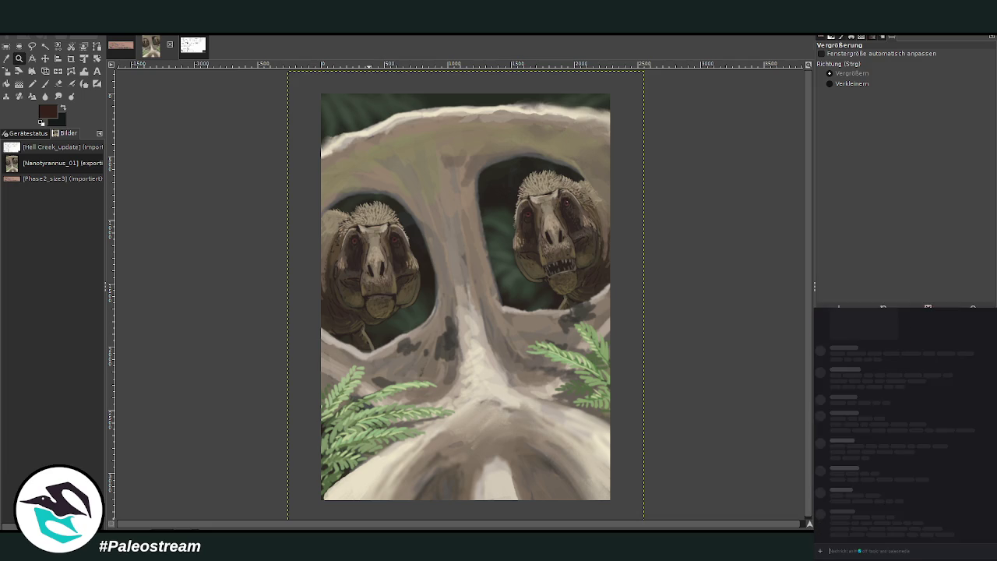
click(908, 405)
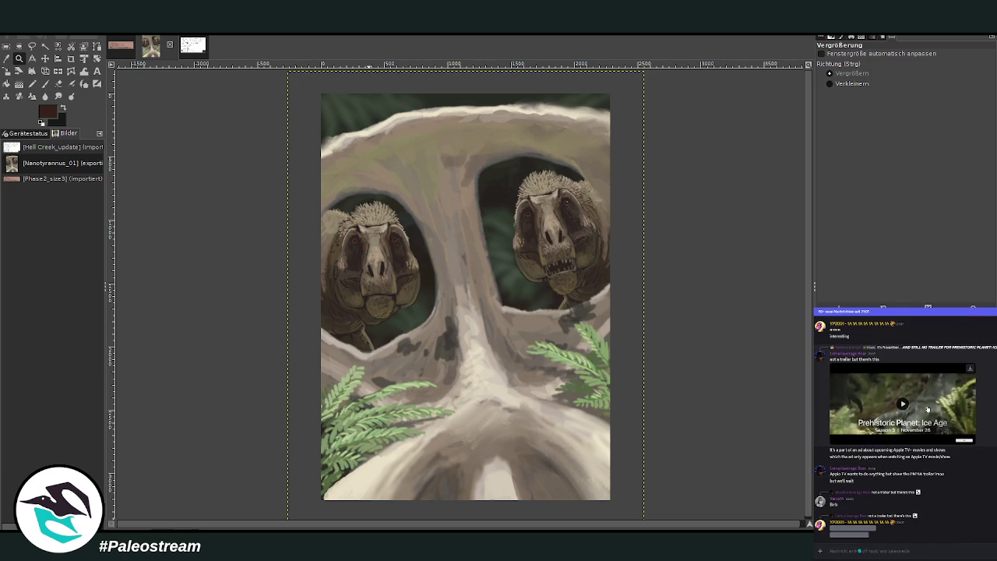
click(898, 398)
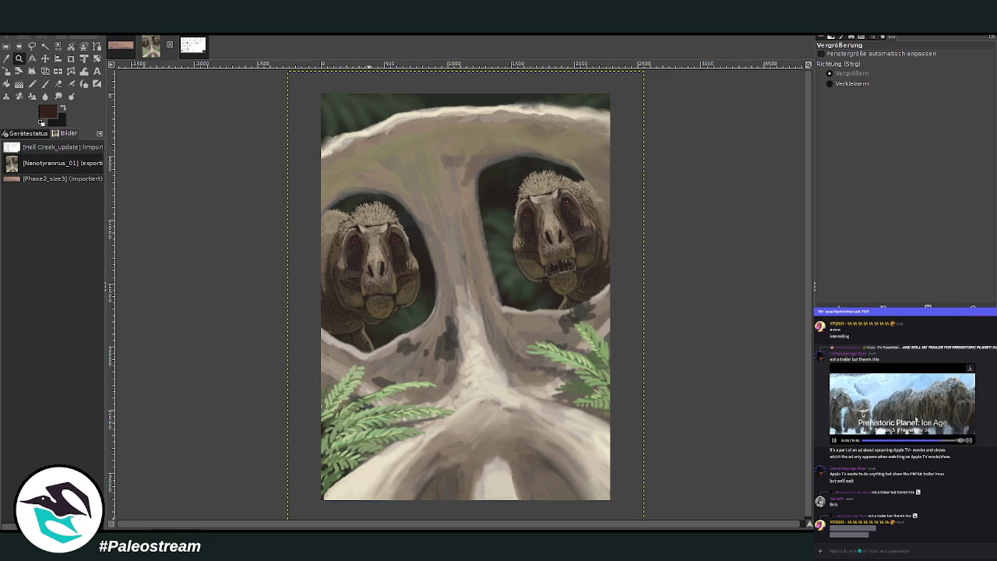
click(834, 440)
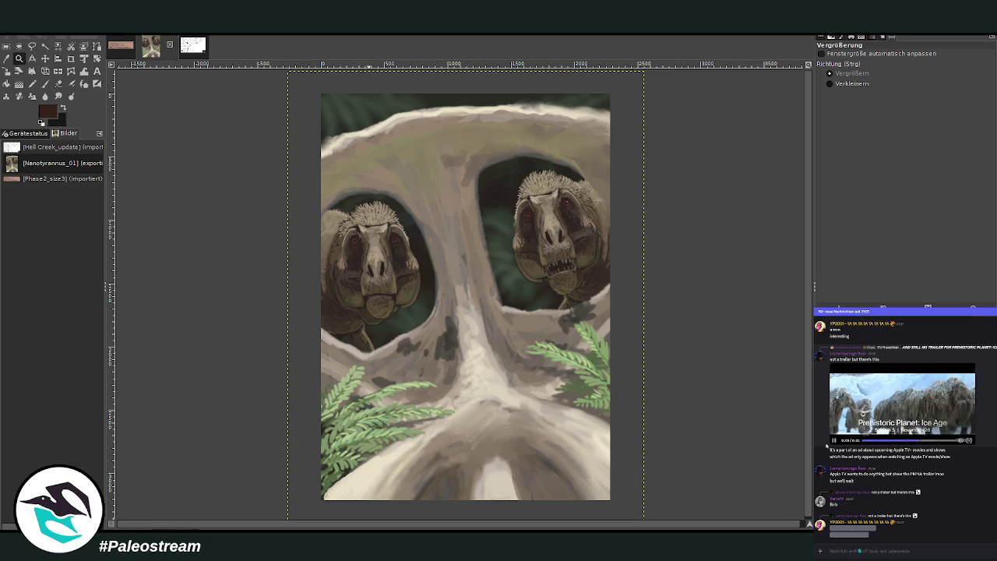
click(834, 440)
click(834, 440)
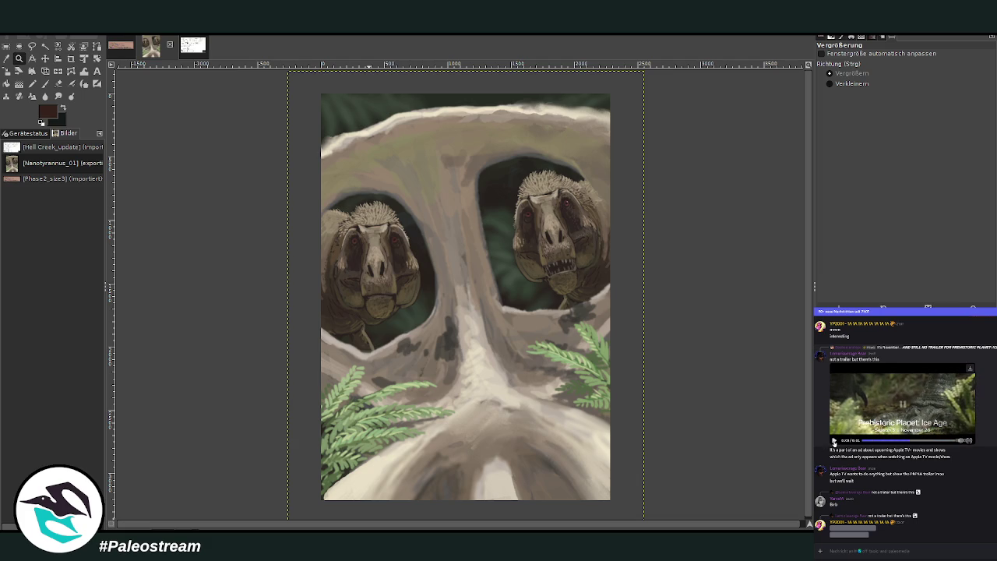
click(894, 440)
mouse_move(894, 440)
mouse_down()
mouse_move(859, 440)
mouse_move(902, 441)
mouse_up()
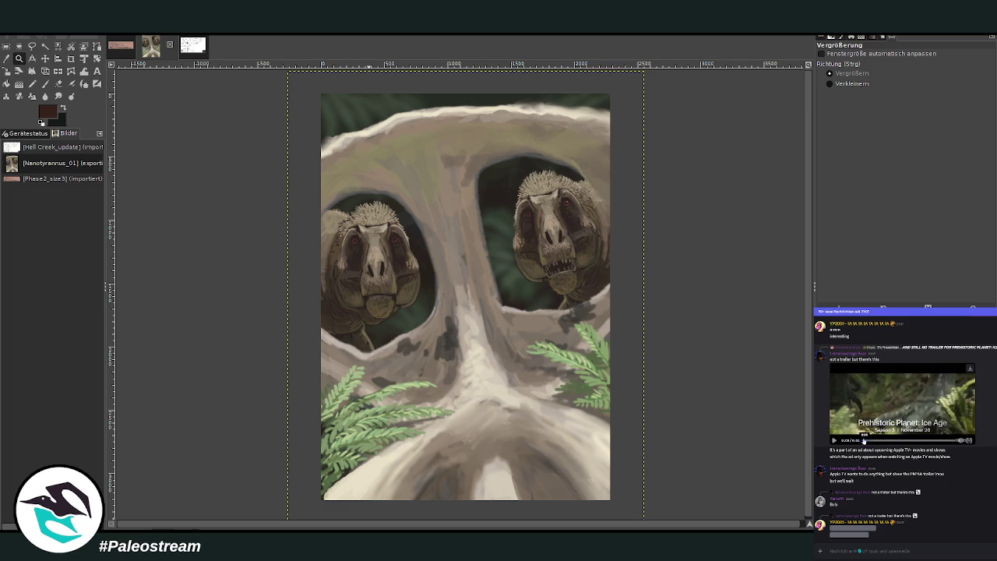
drag(920, 440, 880, 440)
drag(883, 446, 894, 448)
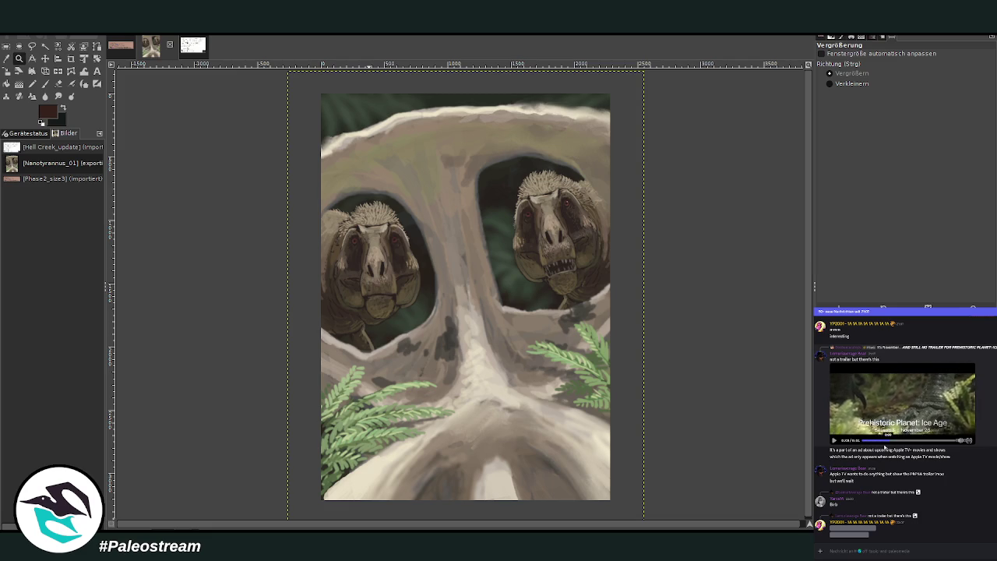
scroll(982, 465, down, 3)
scroll(983, 465, down, 3)
scroll(979, 459, down, 3)
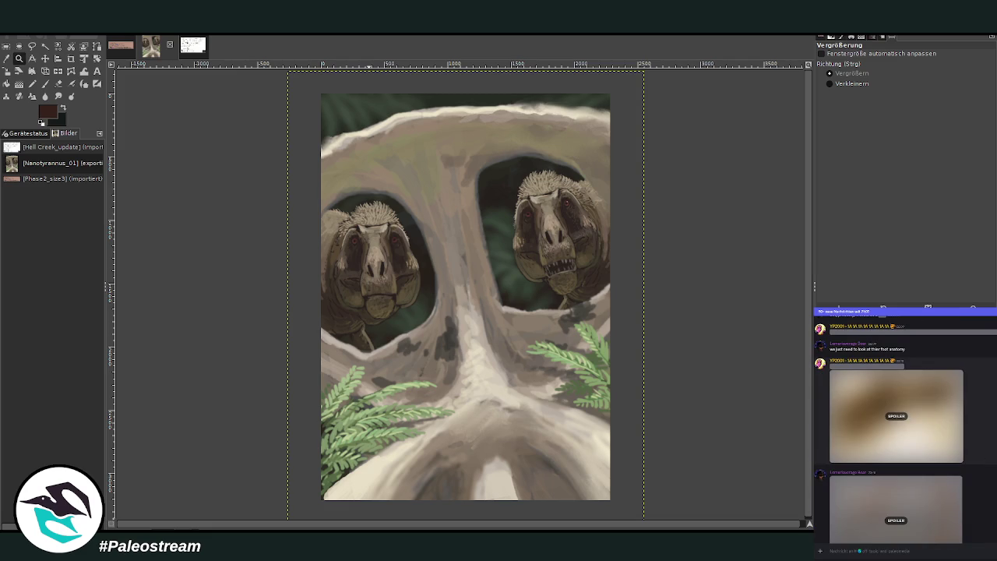
scroll(903, 436, down, 2)
scroll(904, 436, down, 5)
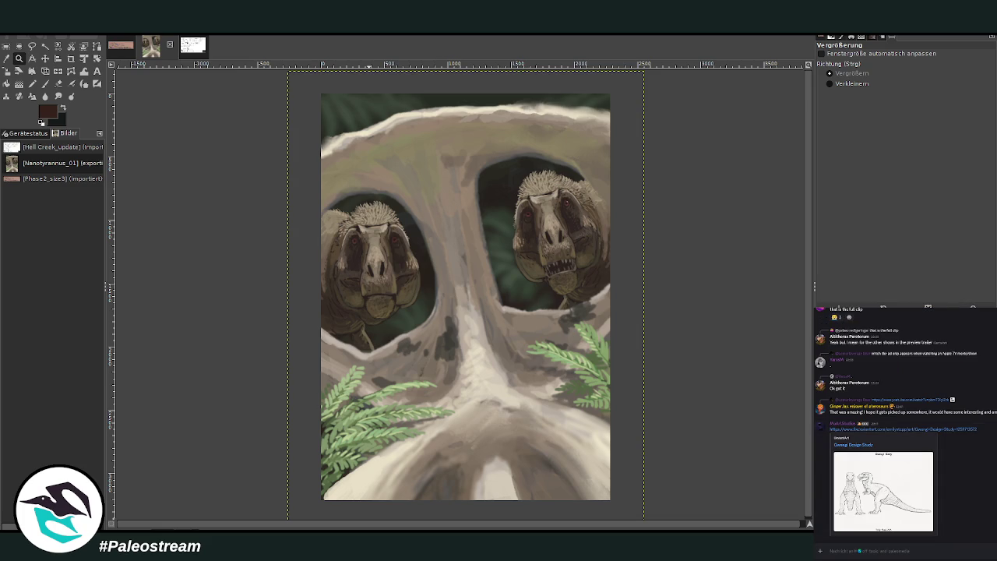
key(alt+Down)
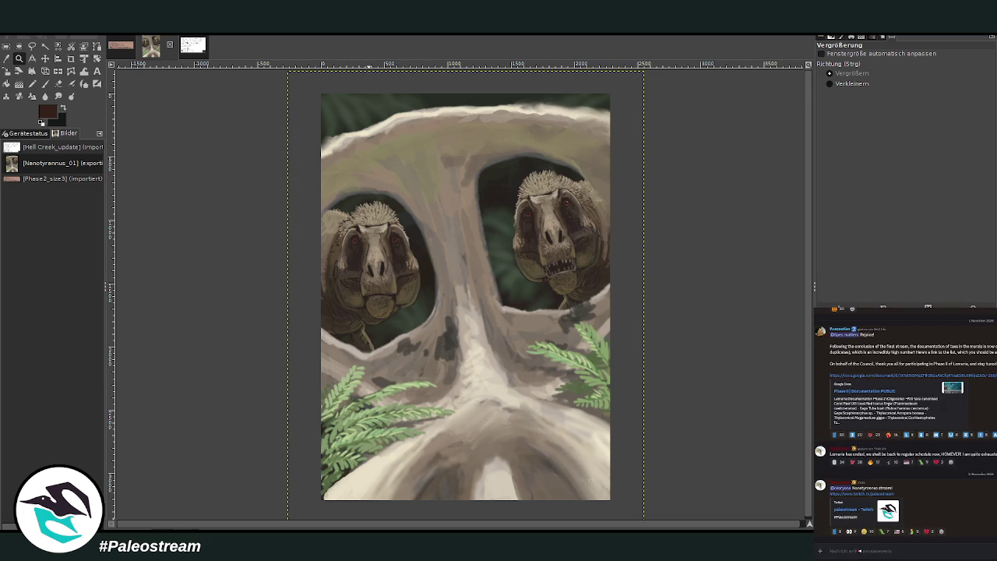
key(alt+Up)
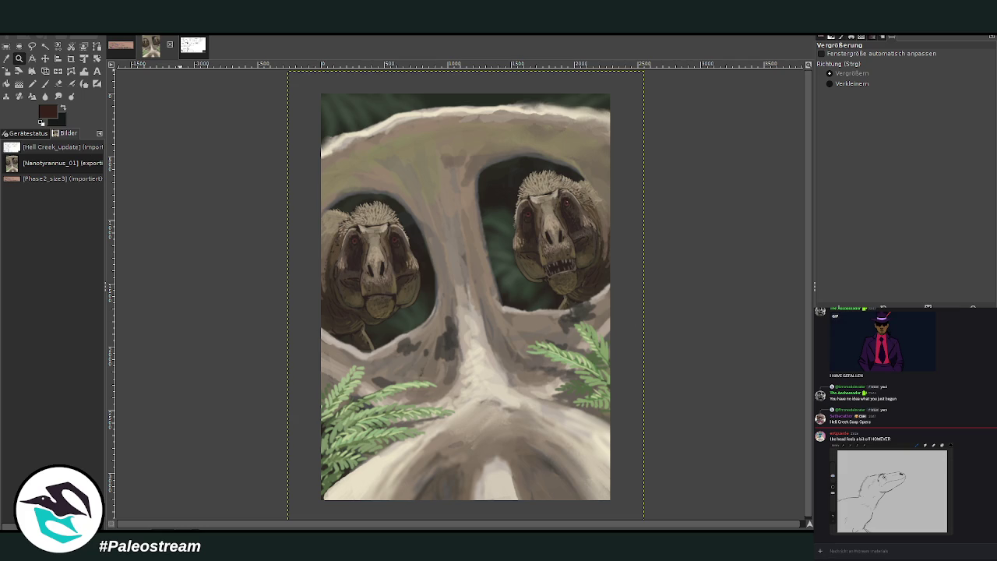
key(ctrl+f)
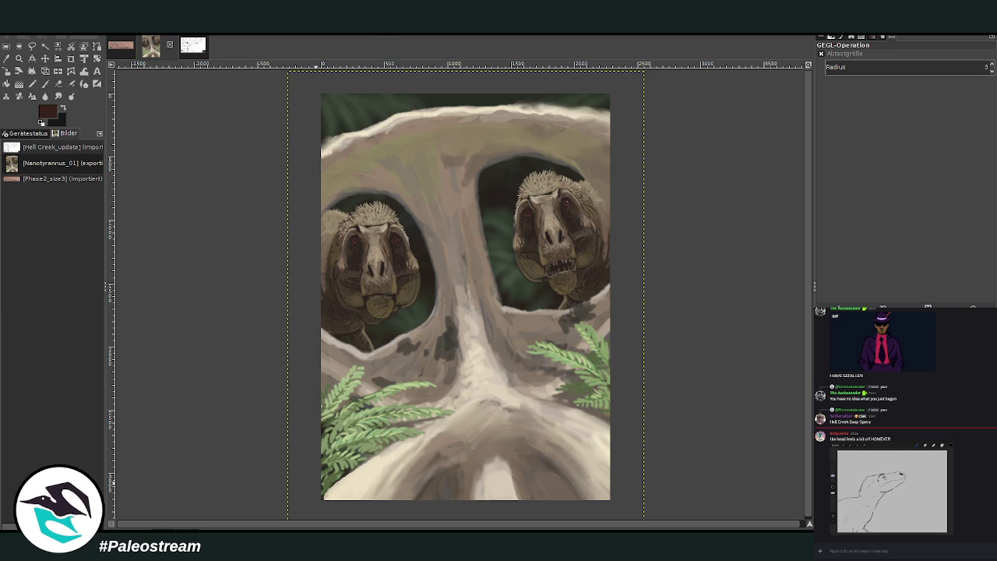
Paste the painting as a new image, Unbenannt-7.
key(ctrl+shift+v)
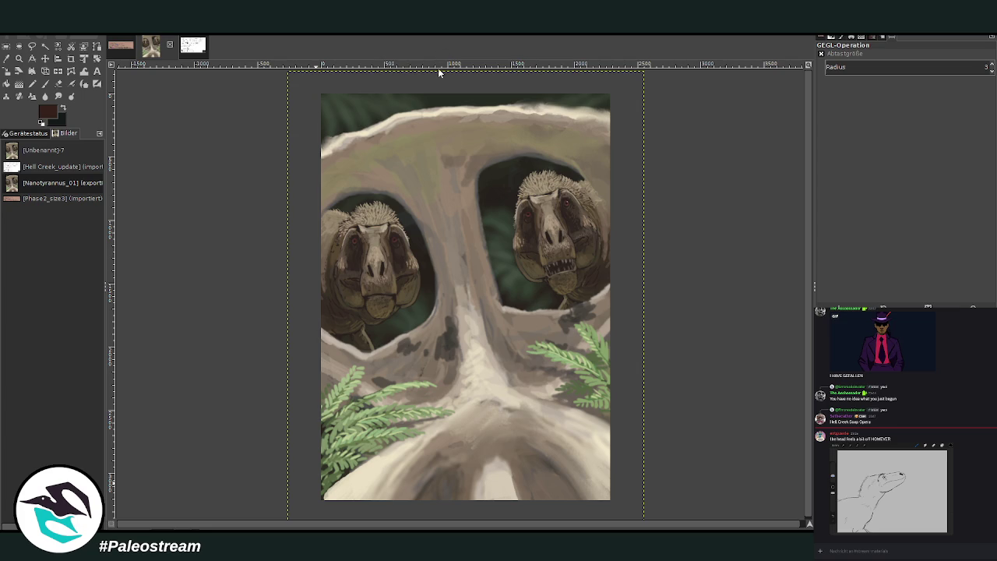
Start writing a message in the chat box.
click(987, 499)
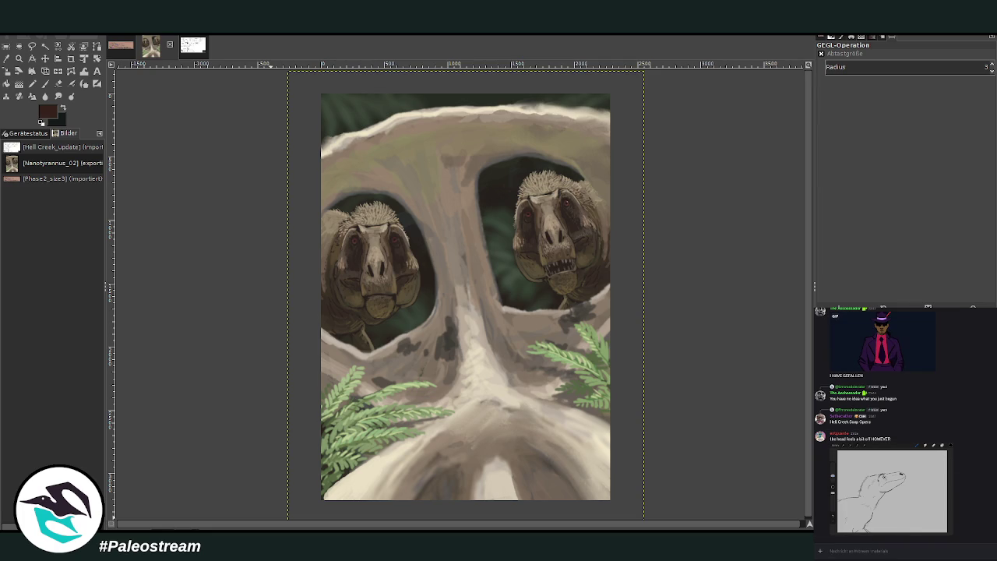
Undo the last edit and crop the canvas to the painting, 2288 by 3213 pixels.
key(ctrl+z)
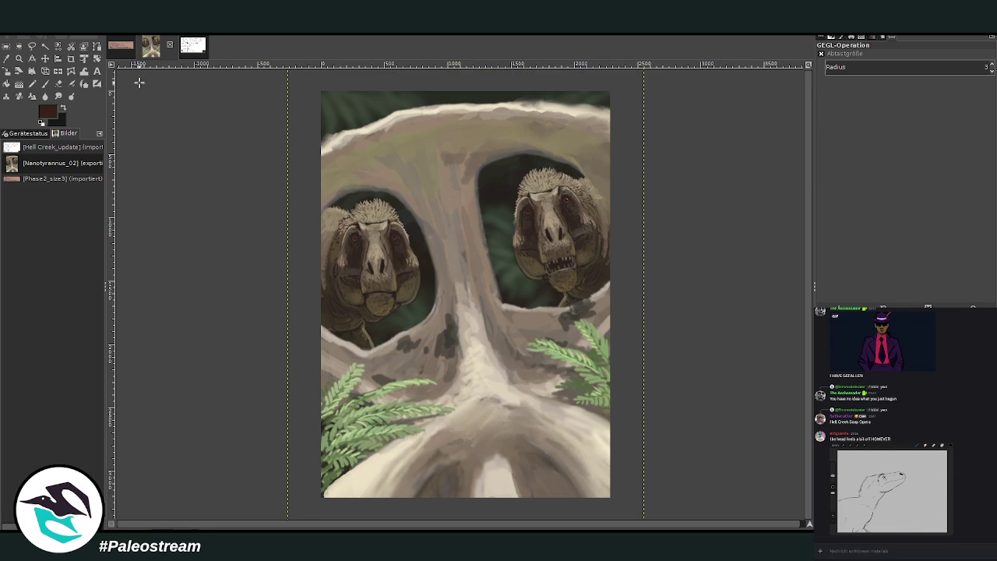
click(77, 58)
drag(304, 89, 674, 512)
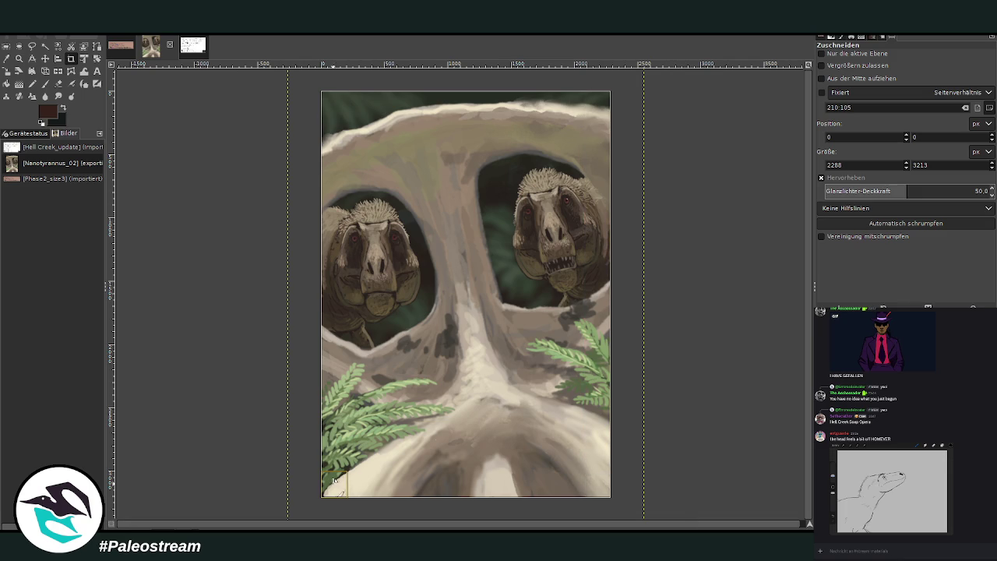
click(528, 367)
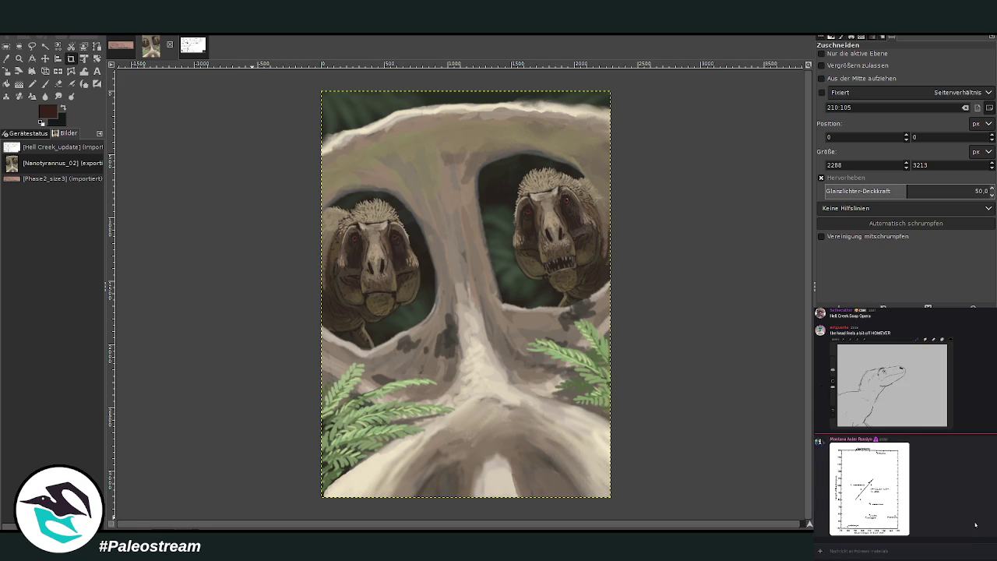
click(887, 489)
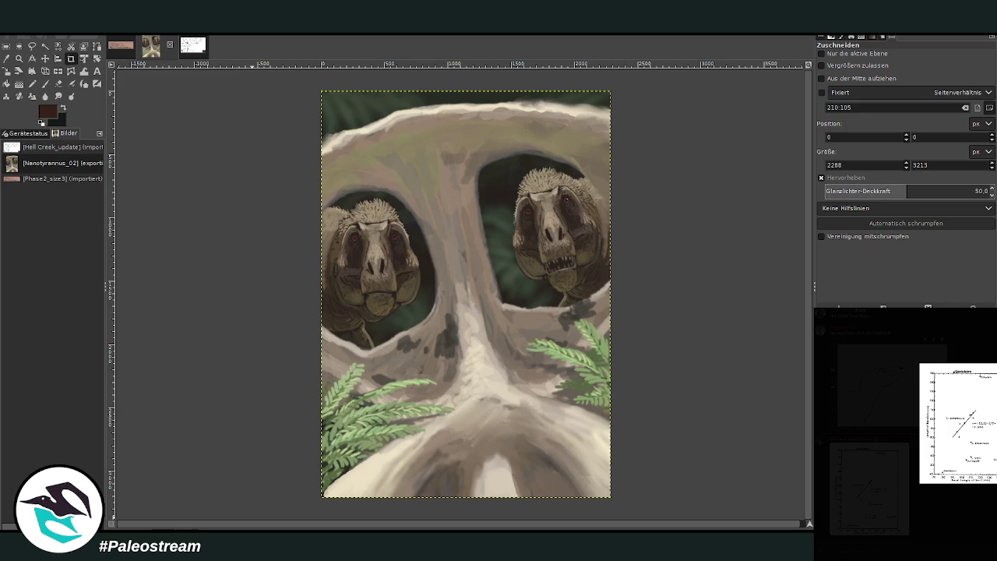
key(Escape)
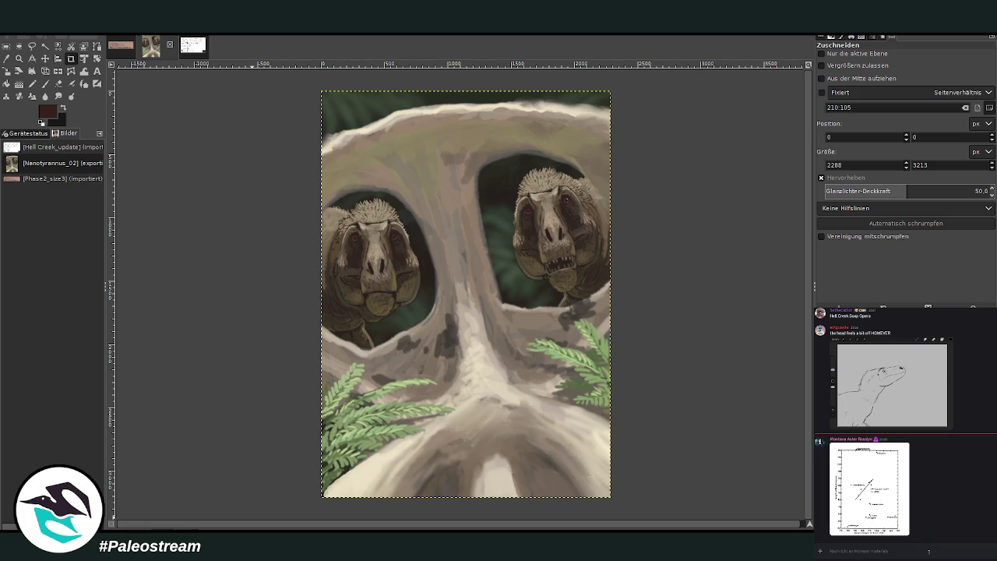
key(ctrl+v)
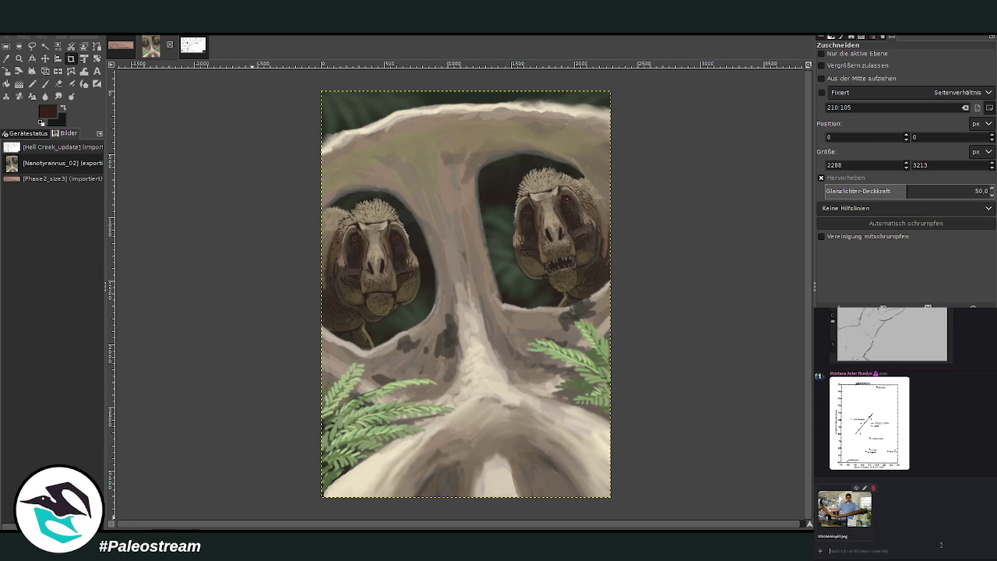
key(Return)
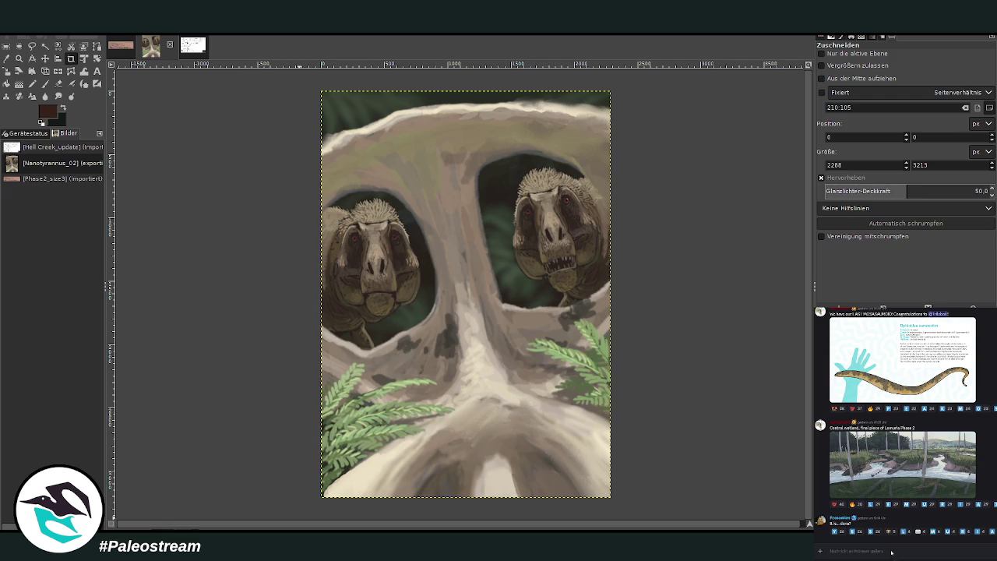
drag(890, 554, 891, 554)
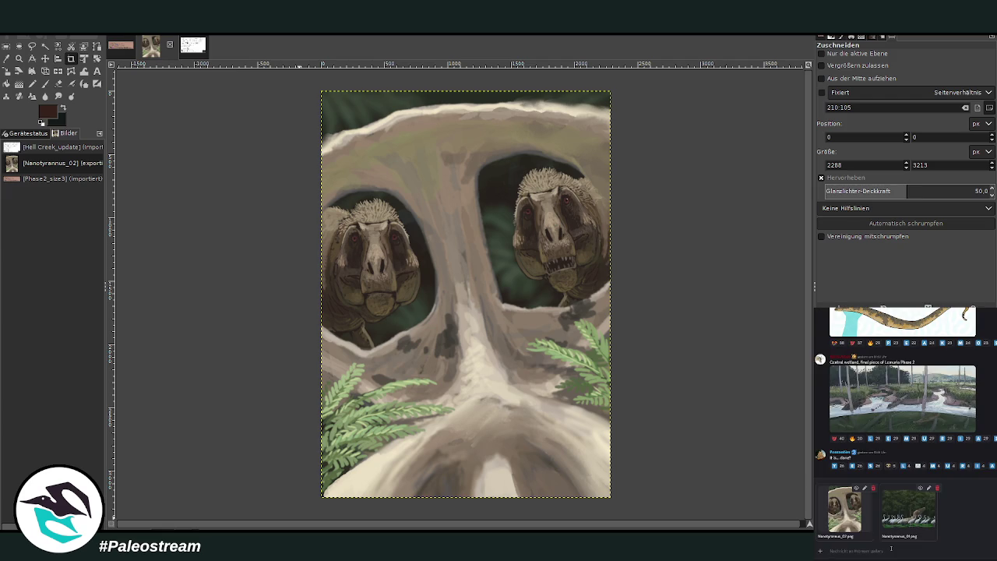
Send the two Nanotyrannus images in chat, then zoom in on the two tyrannosaur heads.
key(Return)
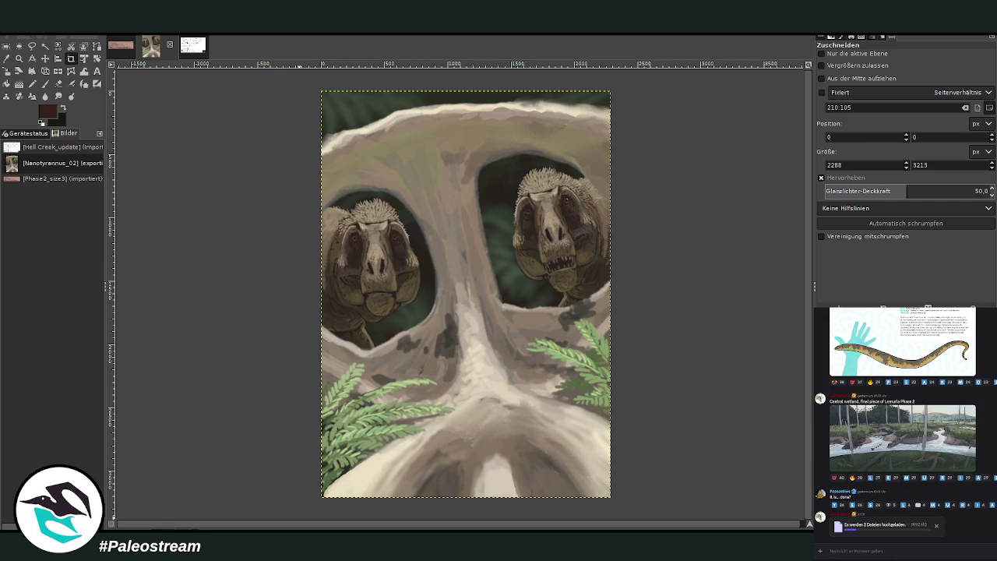
key(alt+Down)
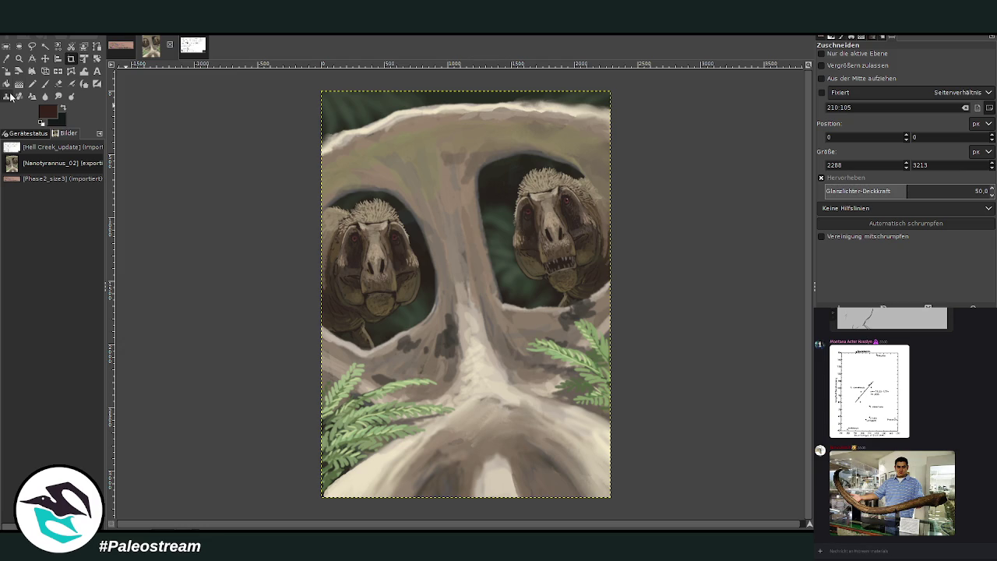
click(19, 58)
drag(302, 171, 675, 362)
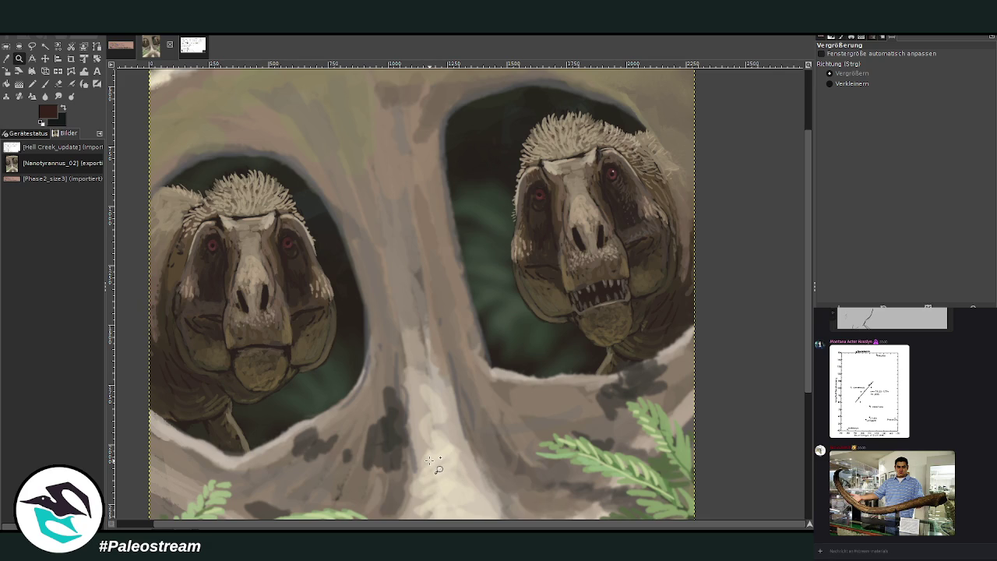
Set the Zoom tool to zoom out and shrink the view until the whole painting shows.
click(830, 84)
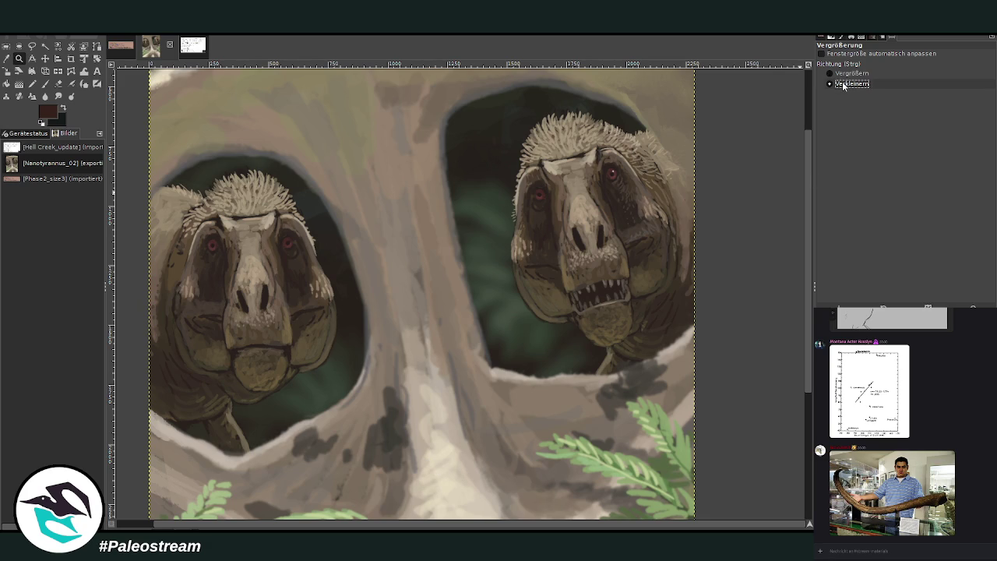
click(629, 222)
click(629, 220)
click(628, 220)
key(ctrl)
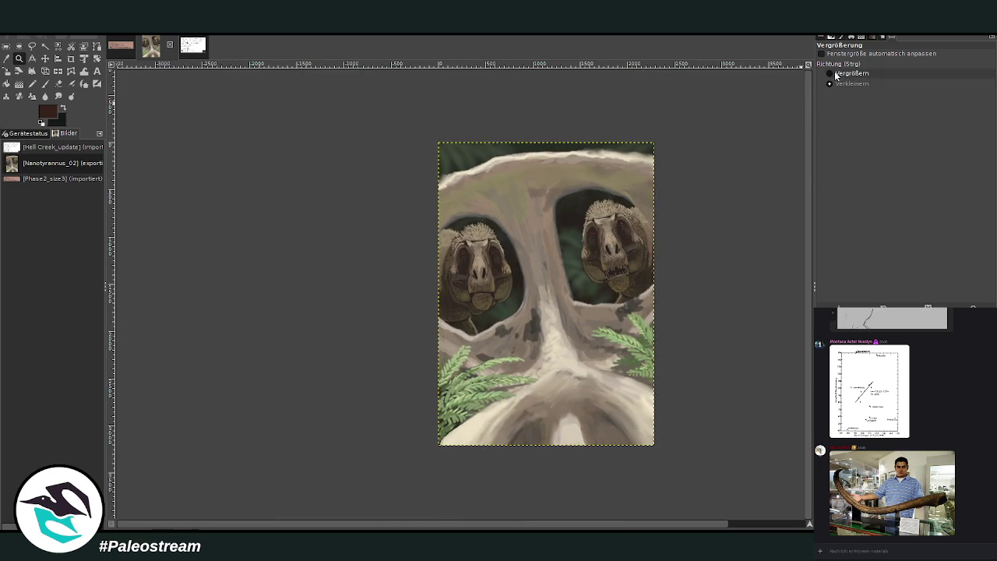
Zoom in so the painting fills the view, then scroll up over the canvas.
drag(440, 135, 667, 459)
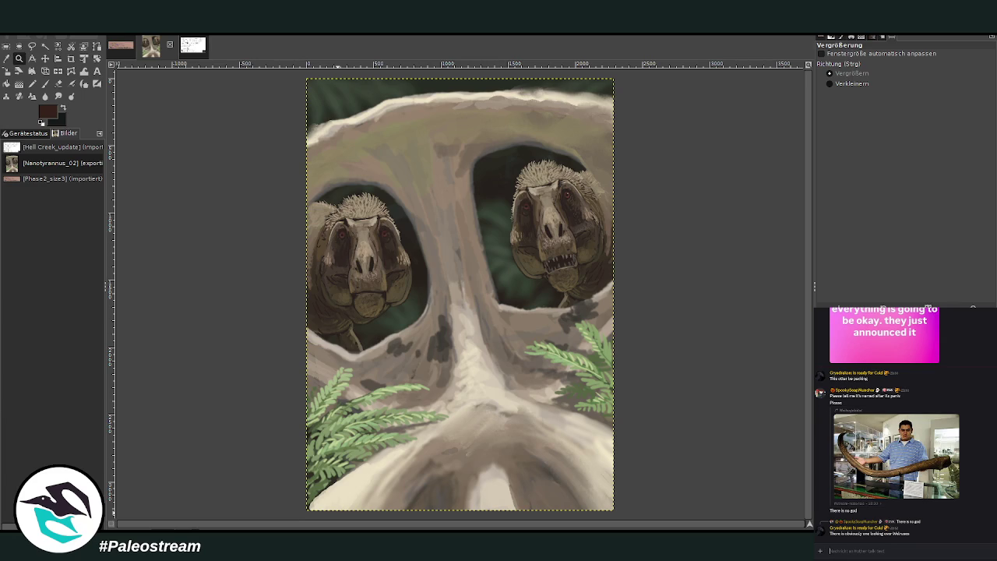
scroll(967, 438, up, 5)
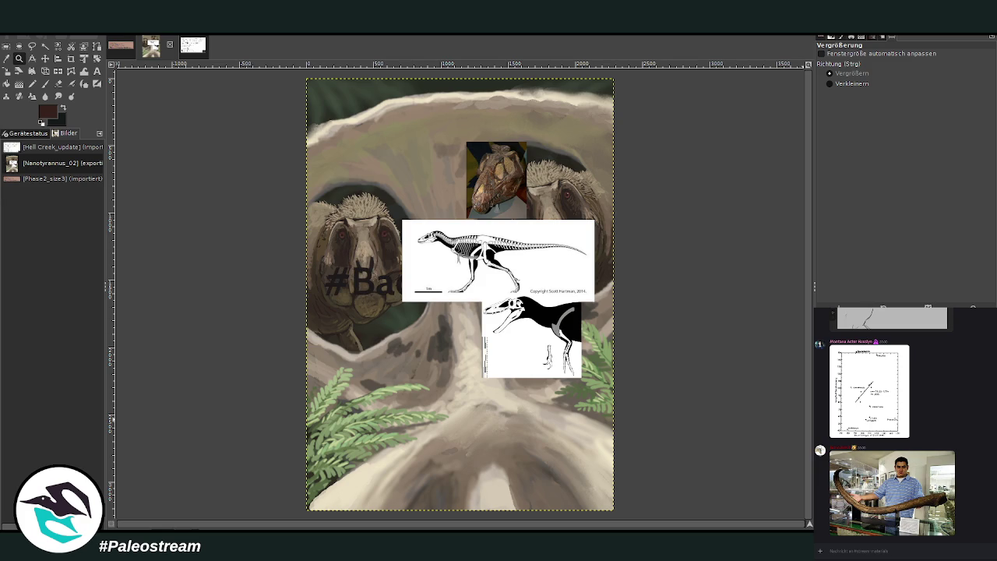
Move the #BackInHell text to the painting's bottom and paste the skeleton diagram back in.
click(58, 59)
click(45, 59)
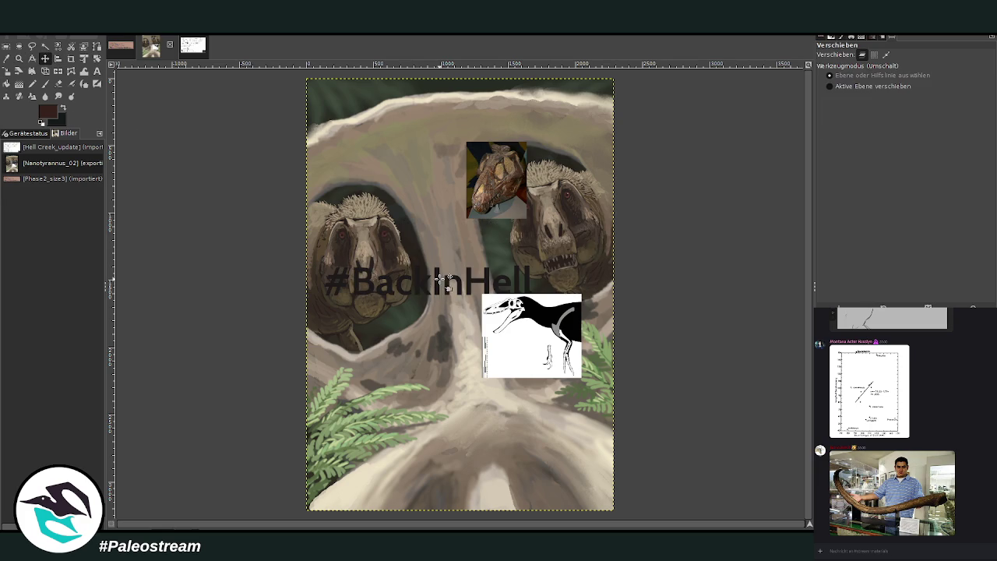
mouse_move(440, 285)
mouse_down()
mouse_move(462, 482)
mouse_move(474, 471)
mouse_up()
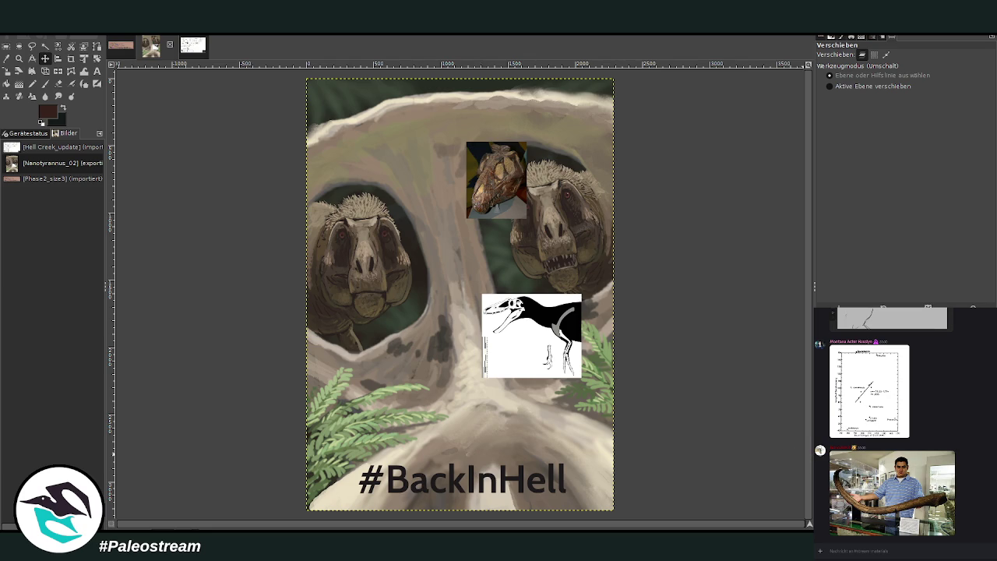
key(ctrl+v)
key(ctrl+v)
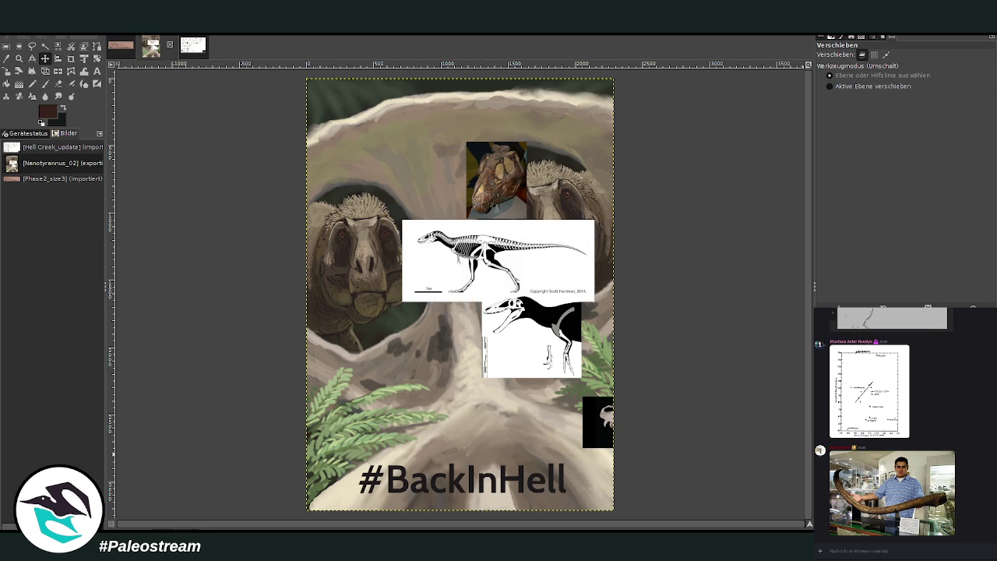